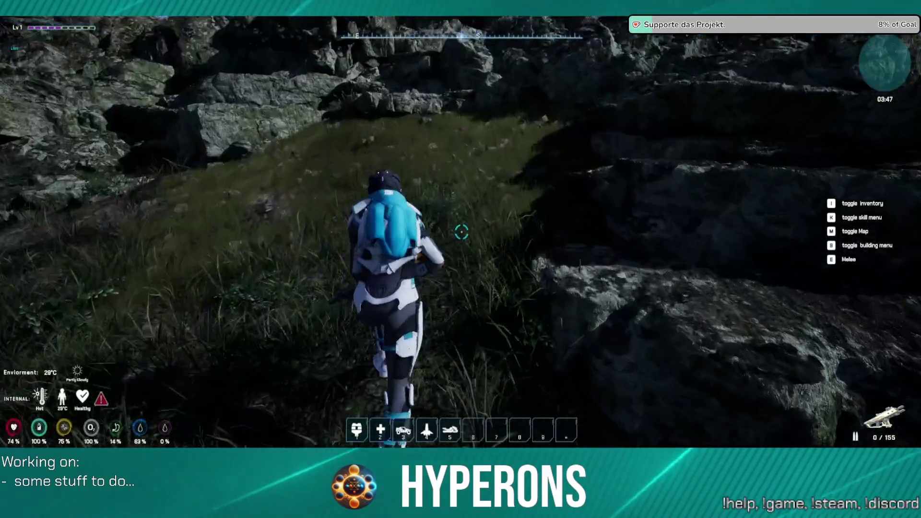
# Jetpack up the rocky slope and walk across the rocks and grass to the ridge
pyautogui.press('space')
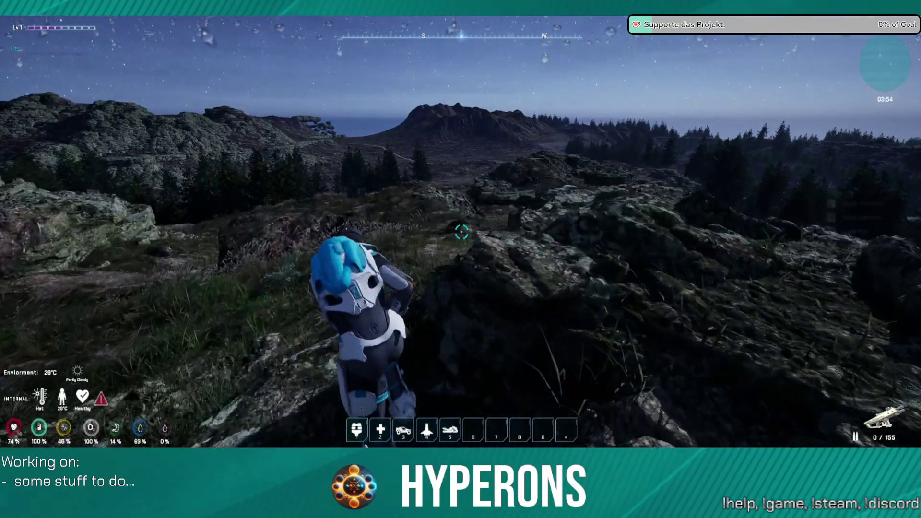
pyautogui.press('w')
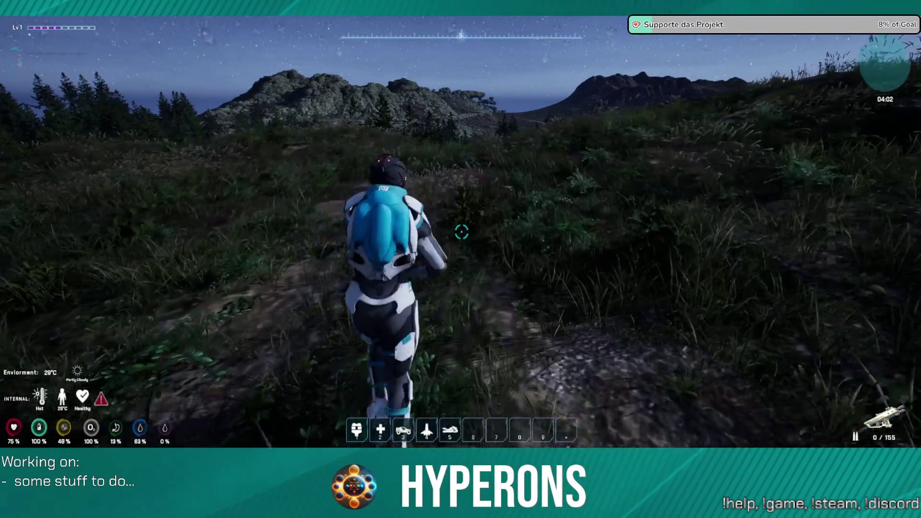
pyautogui.press('w')
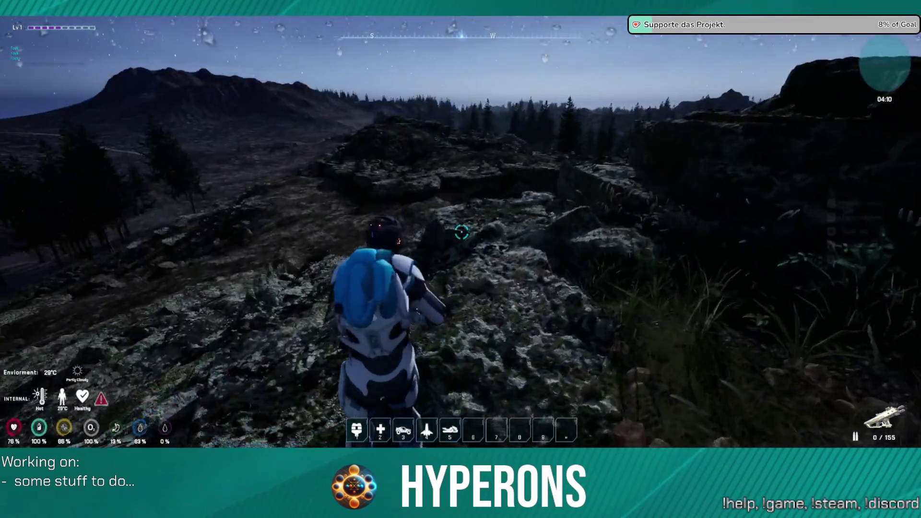
pyautogui.press('w')
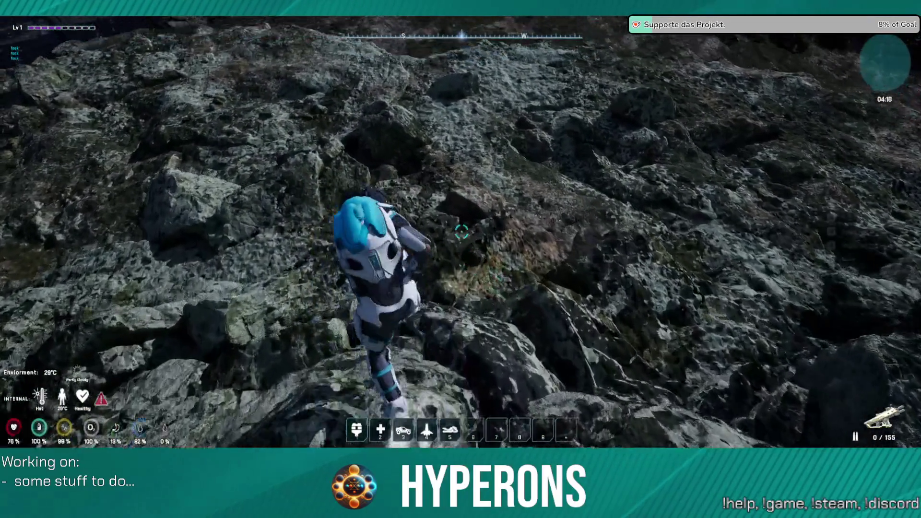
pyautogui.press('w')
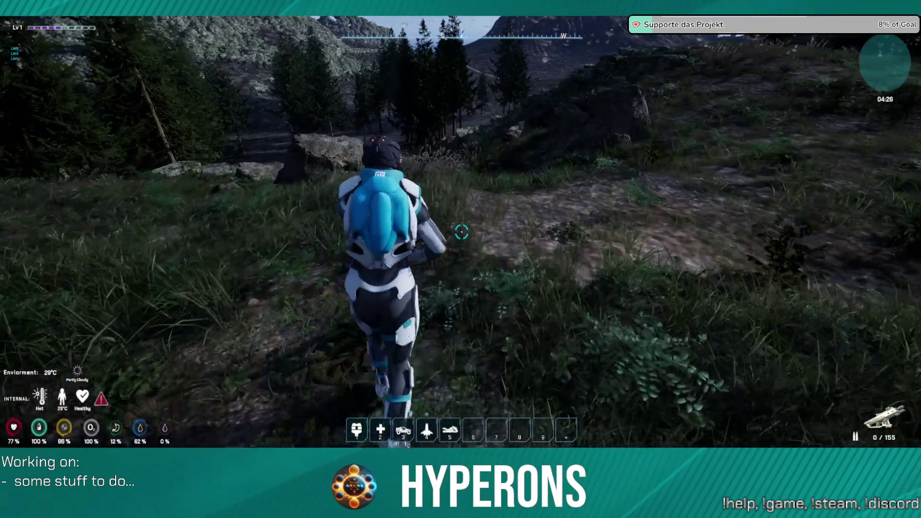
# Run along the ridge, boost off it with the jetpack, and accelerate the hover vehicle forward
pyautogui.press('w')
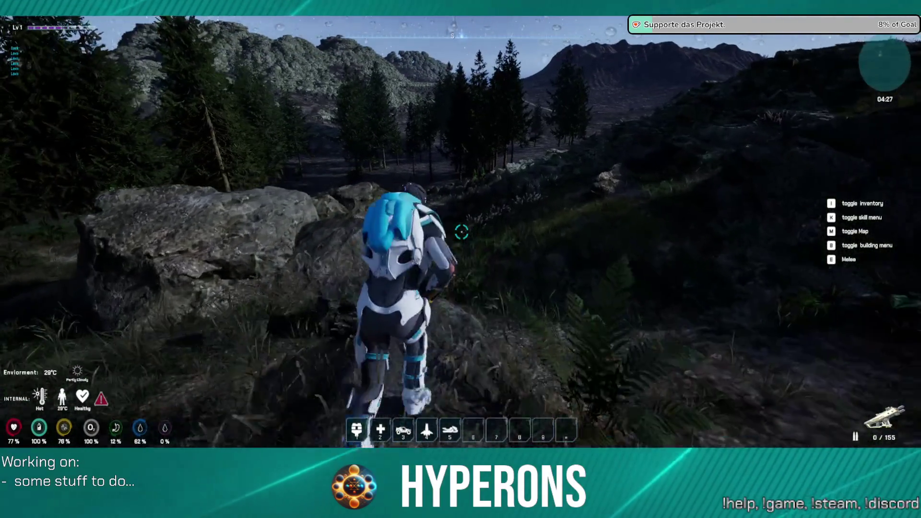
pyautogui.press('space')
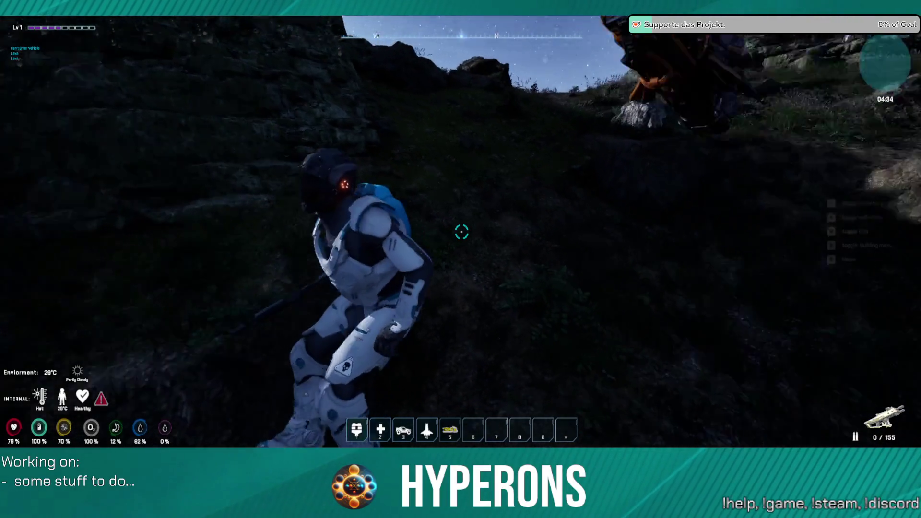
pyautogui.press('w')
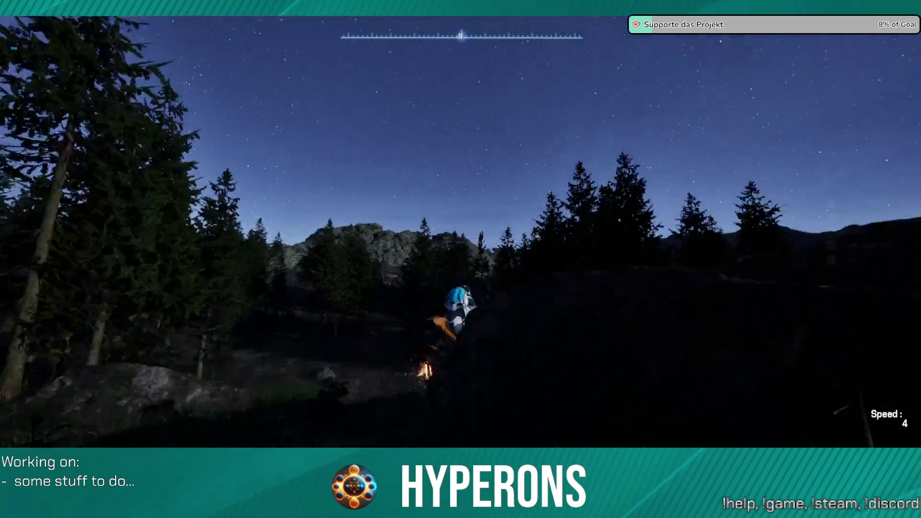
# Speed the hover vehicle into the night forest and get onto the bike
pyautogui.press('w')
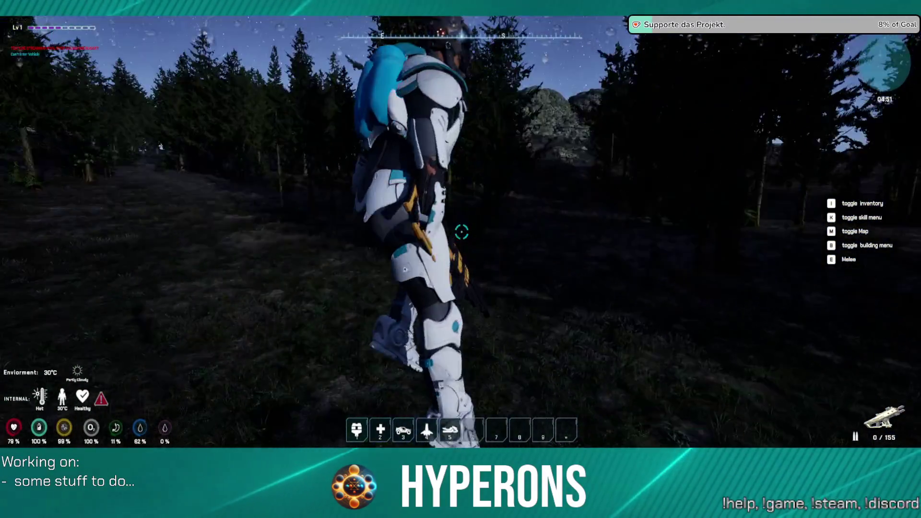
pyautogui.press('5')
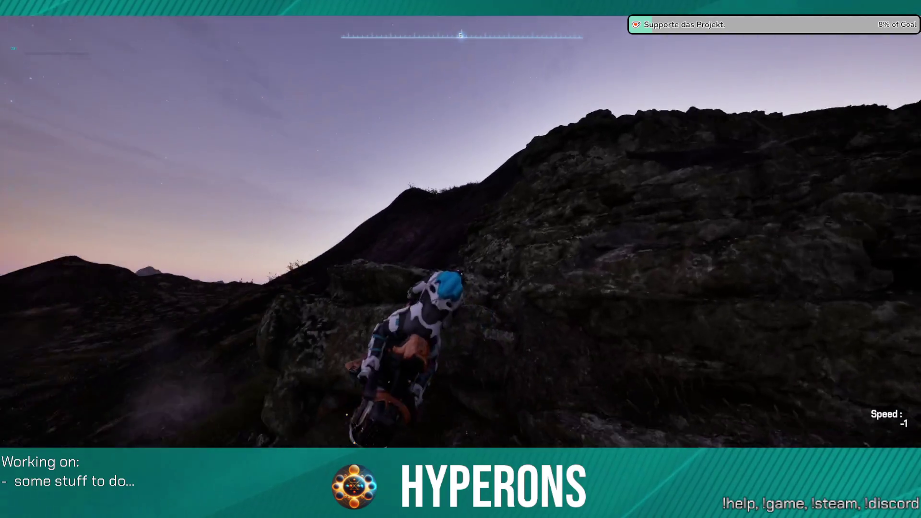
# Get off the bike and run uphill past the green block toward the hillside
pyautogui.press('f')
pyautogui.press('w')
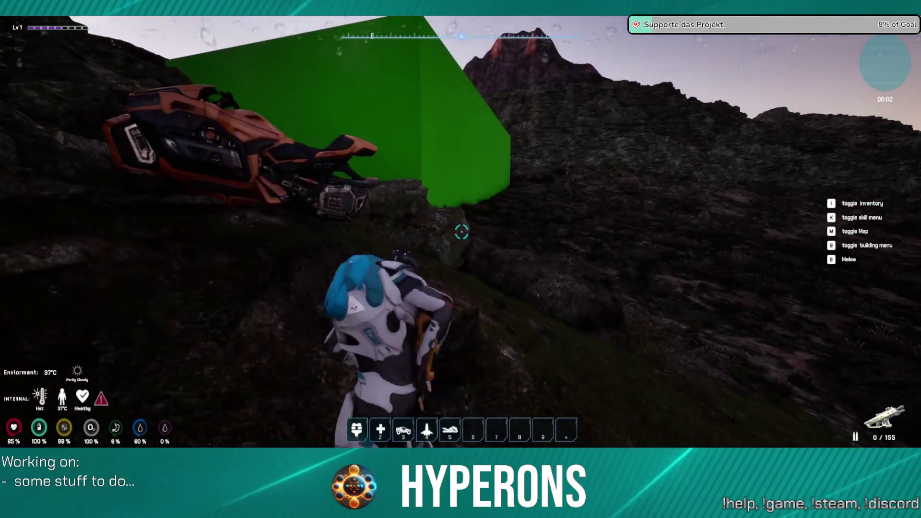
pyautogui.press('w')
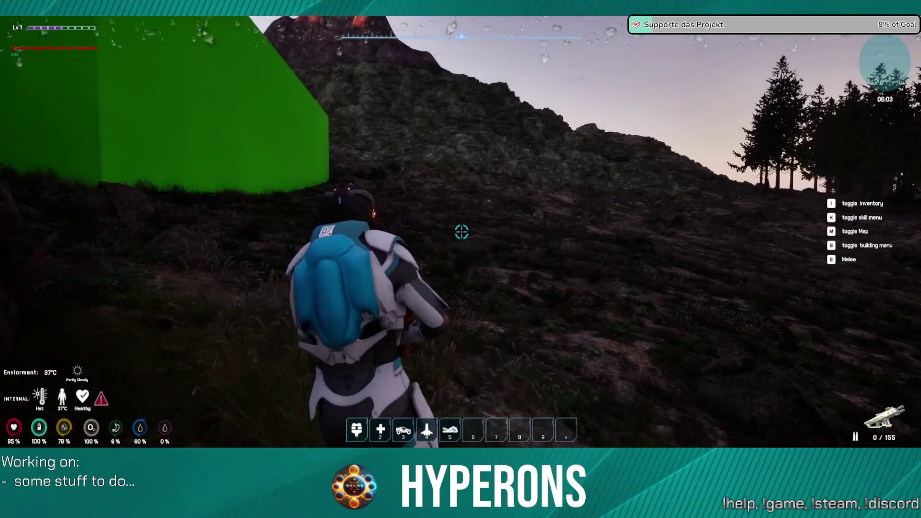
pyautogui.press('w')
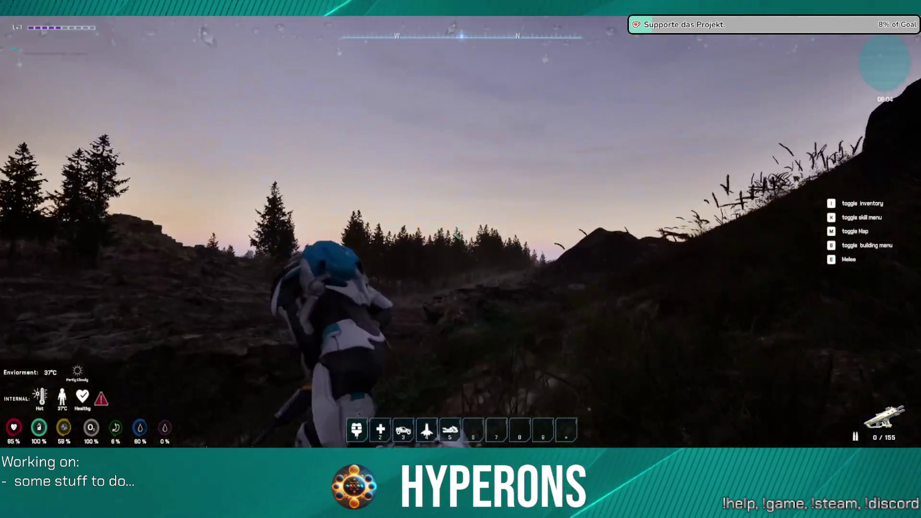
pyautogui.press('w')
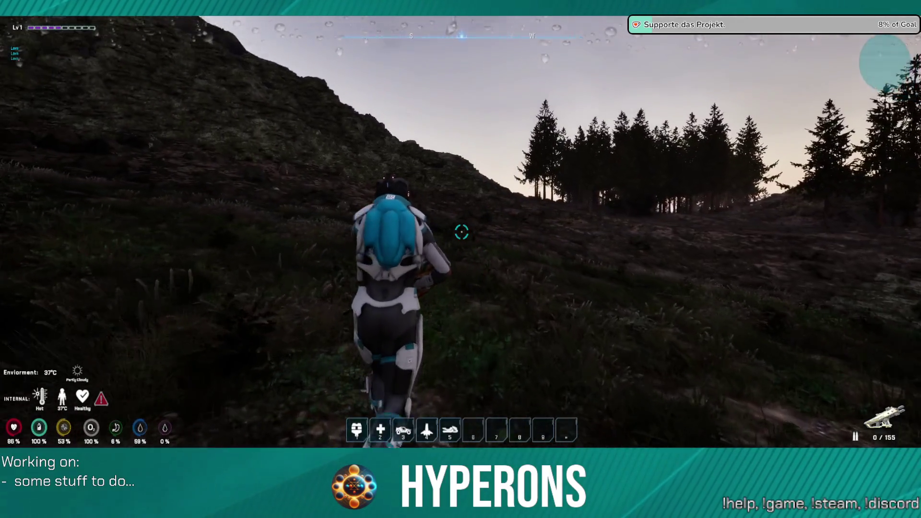
# Summon the yellow spaceship with key 4, board it, and lift off
pyautogui.press('4')
pyautogui.press('w')
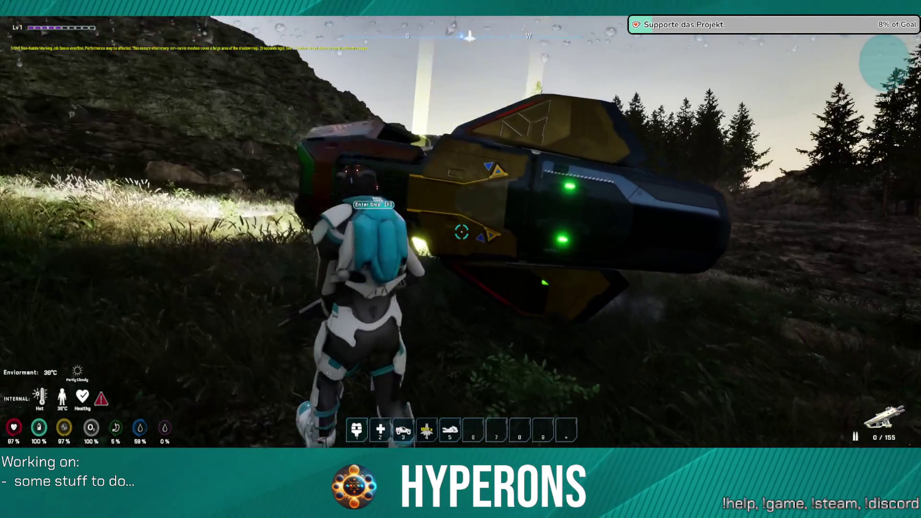
pyautogui.press('f')
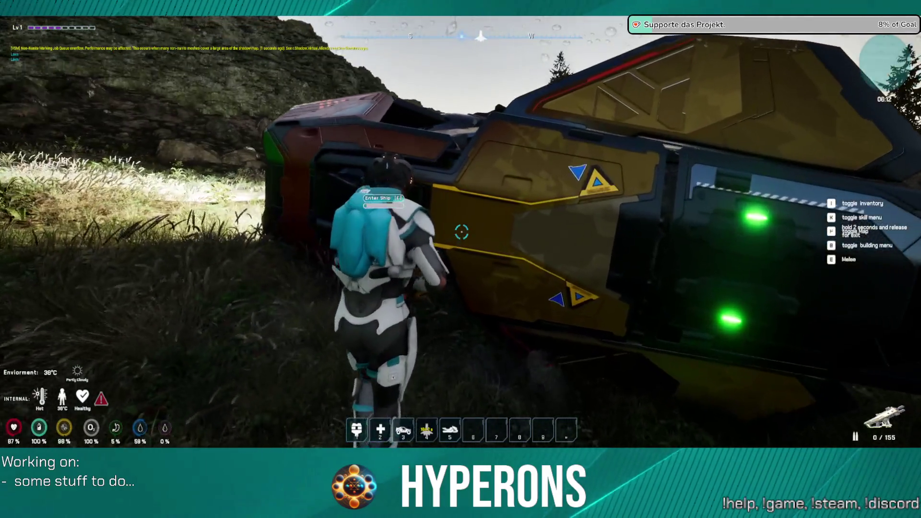
pyautogui.press('space')
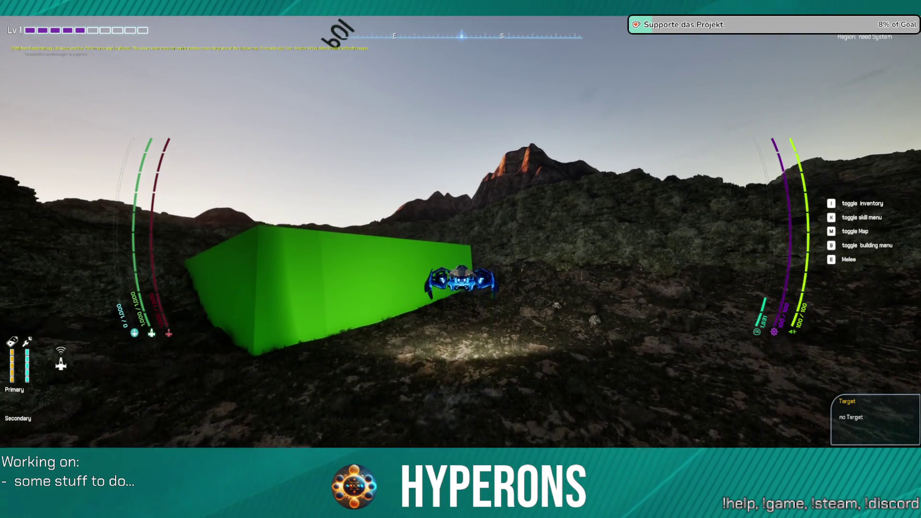
# Turn the ship right and fly forward over the forested ridge toward the green block
pyautogui.press('d')
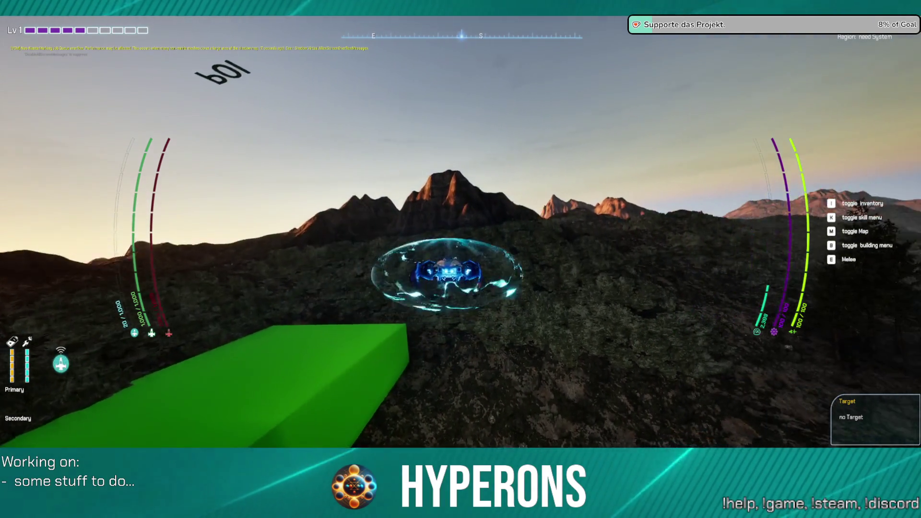
pyautogui.press('d')
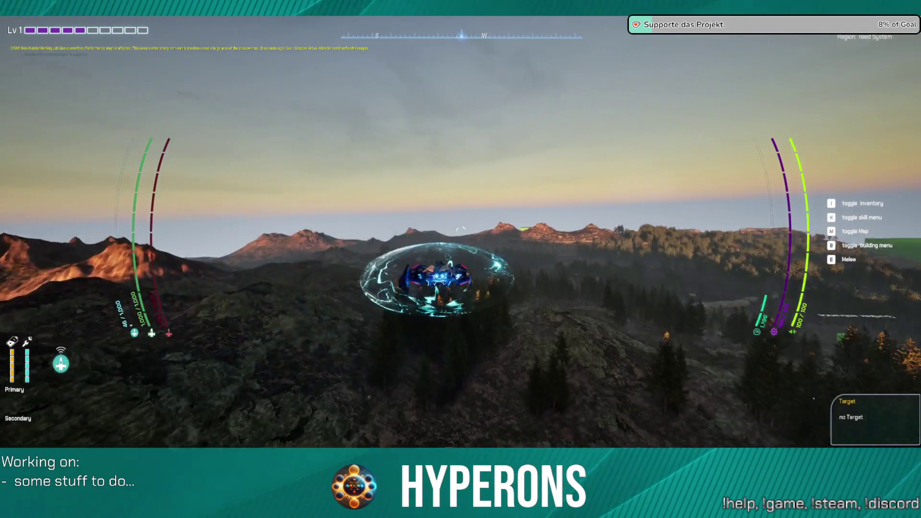
pyautogui.press('w')
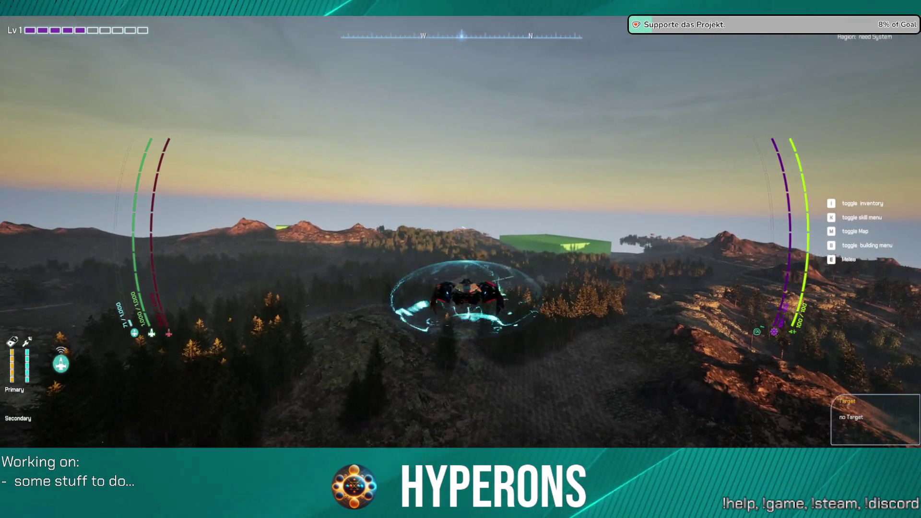
pyautogui.press('w')
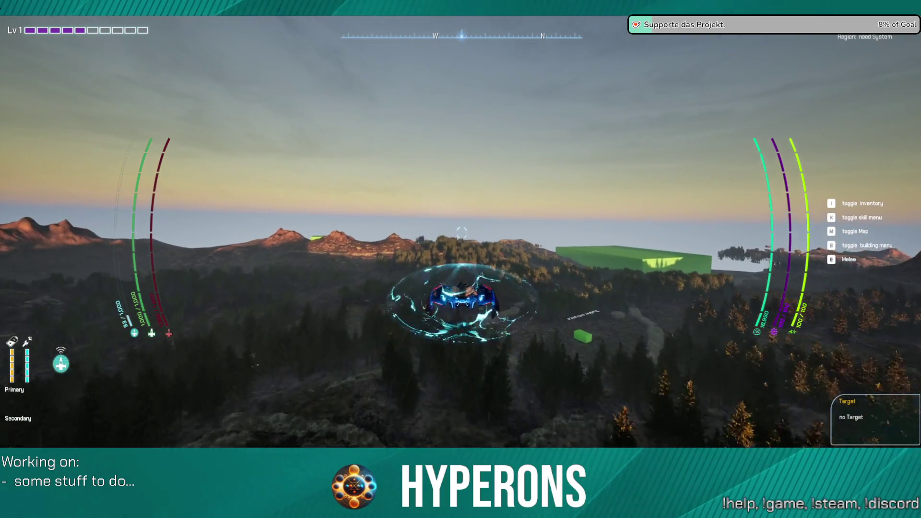
pyautogui.press('w')
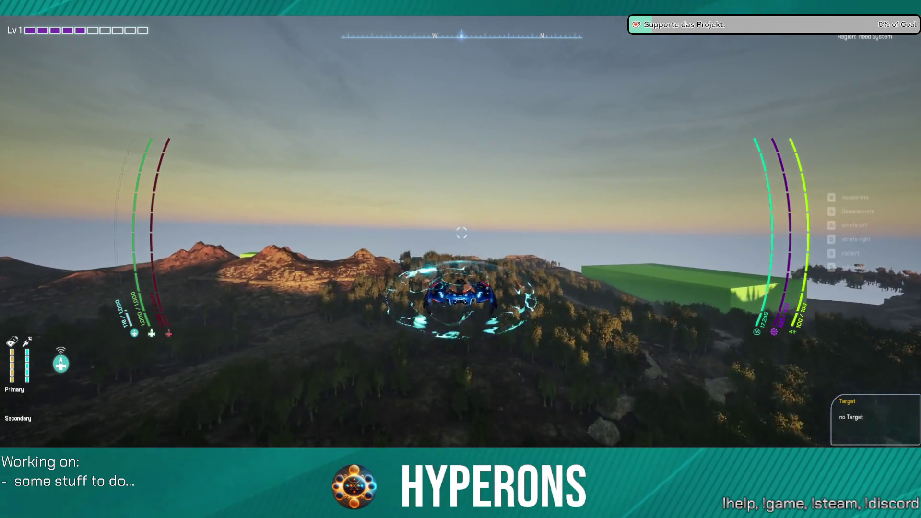
pyautogui.press('w')
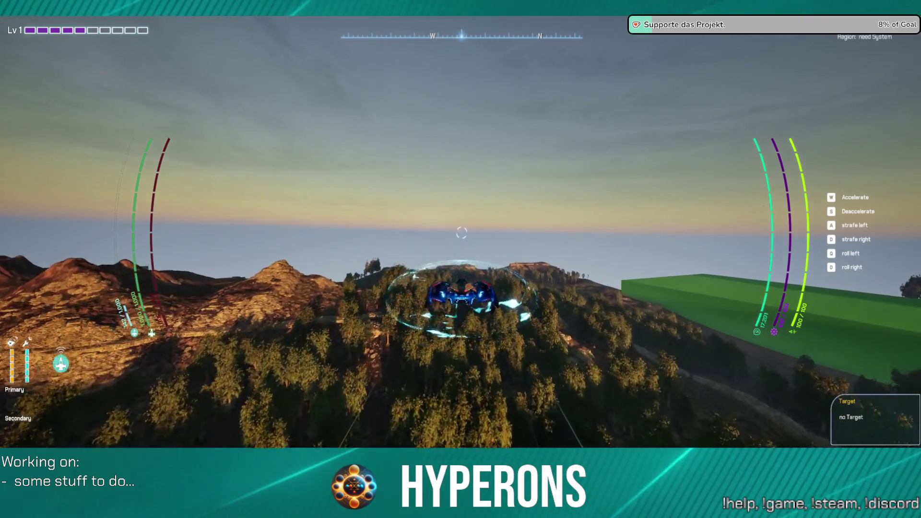
# Slow the ship past the cliff edge and bank it down toward the ridge
pyautogui.press('w')
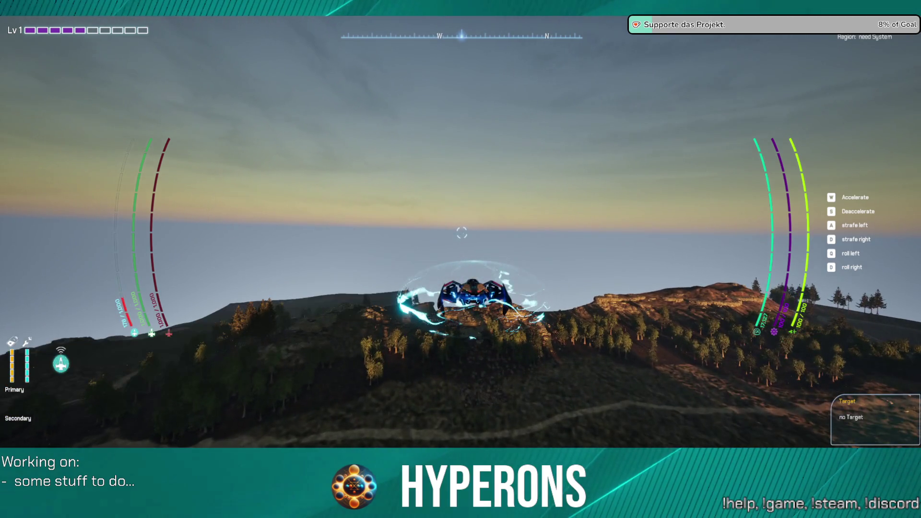
pyautogui.press('s')
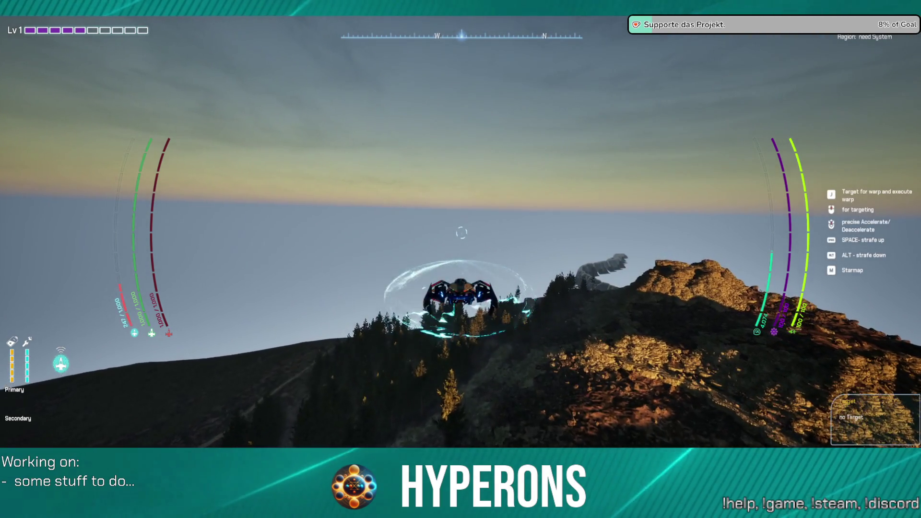
pyautogui.press('w')
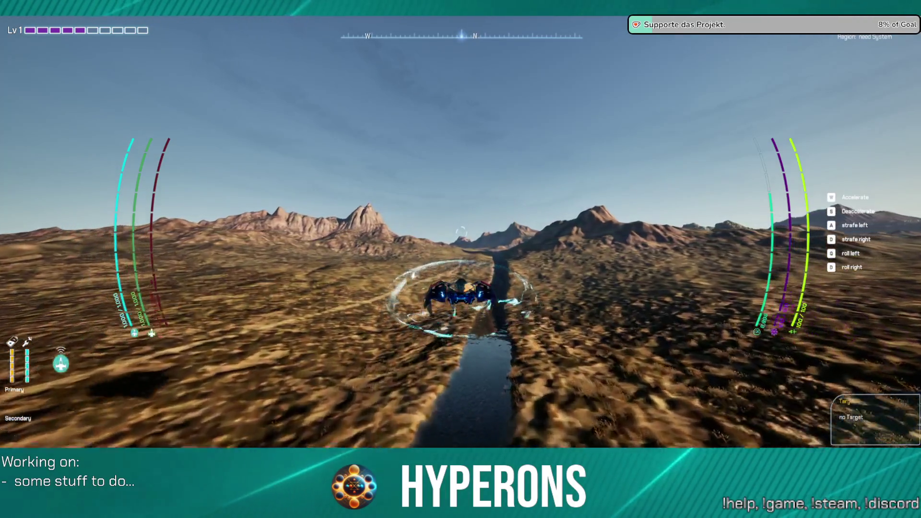
# Bank and level the ship, fire its ring ability along the hillside, and switch to manual landing
pyautogui.press('q')
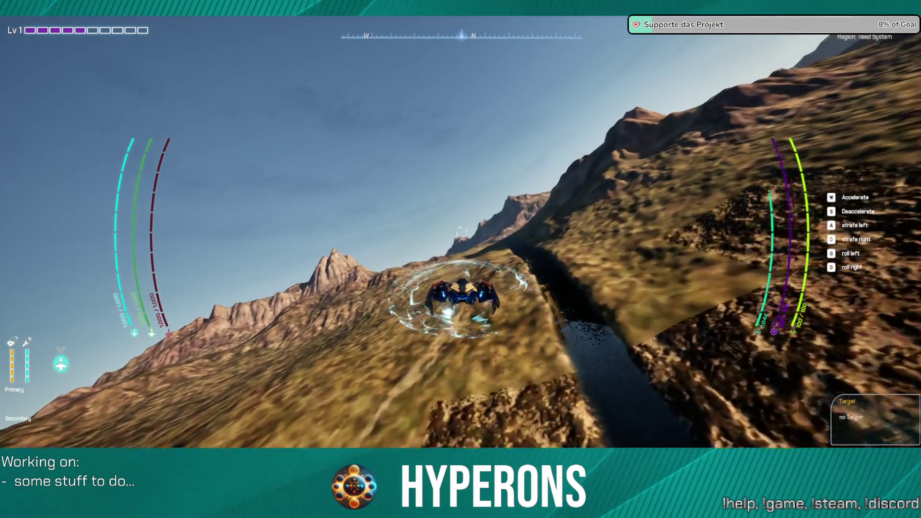
pyautogui.press('e')
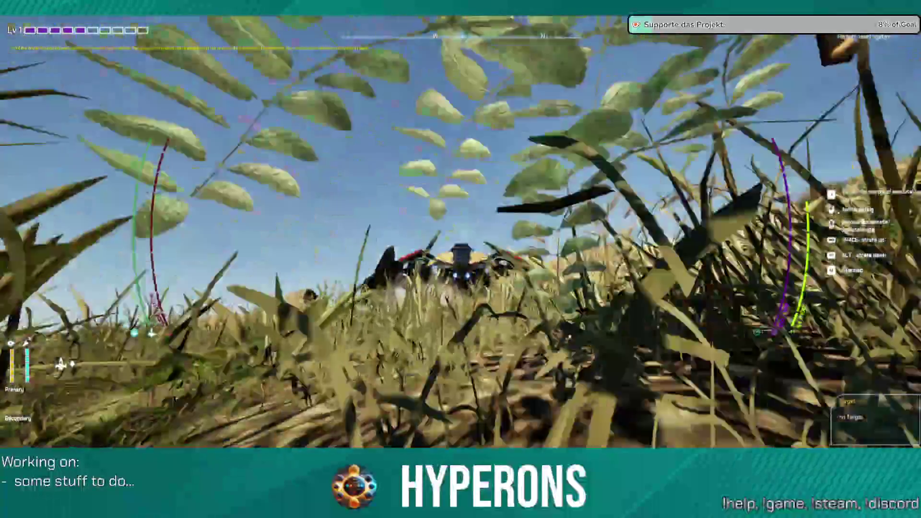
pyautogui.press('f')
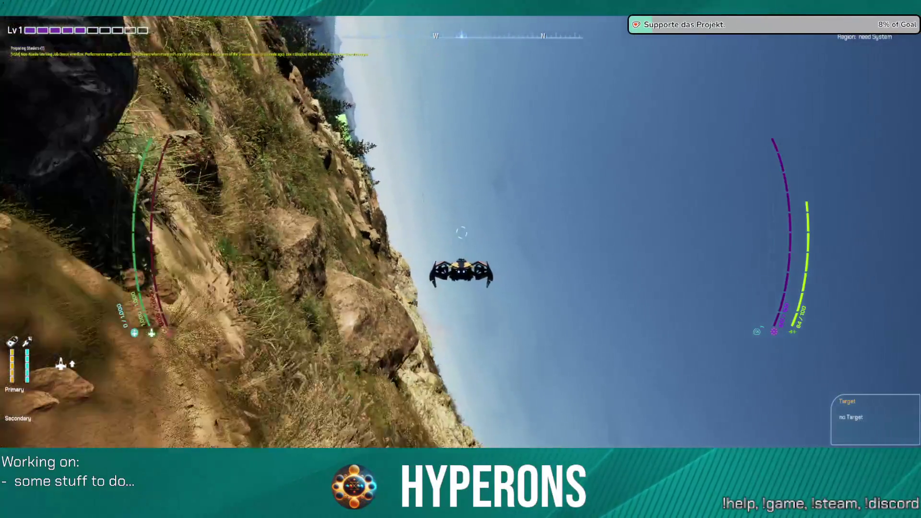
pyautogui.press('shift')
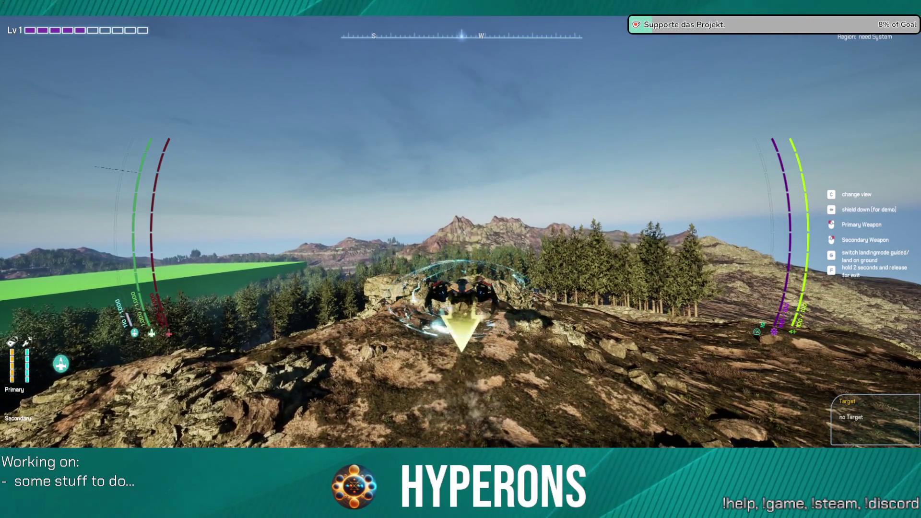
pyautogui.press('g')
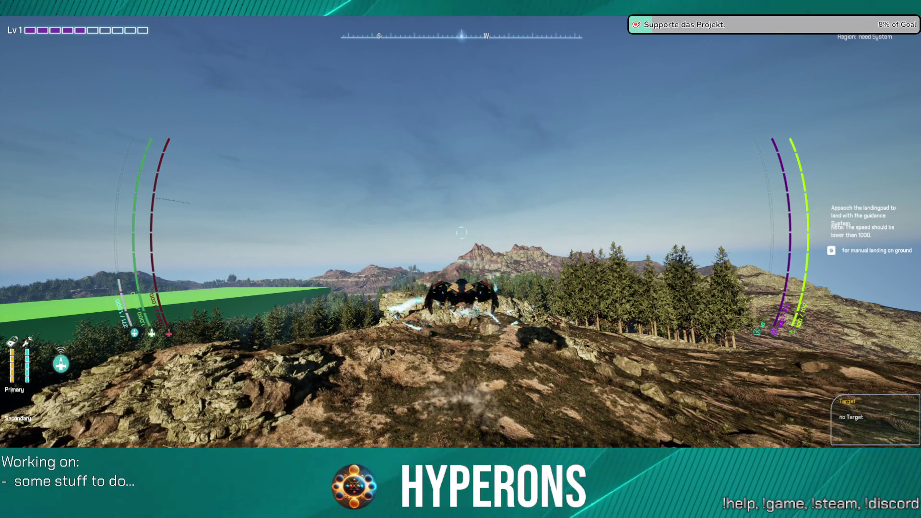
# Fly the ship off the hilltop, turn left over the rocks toward the ridge, and exit
pyautogui.press('w')
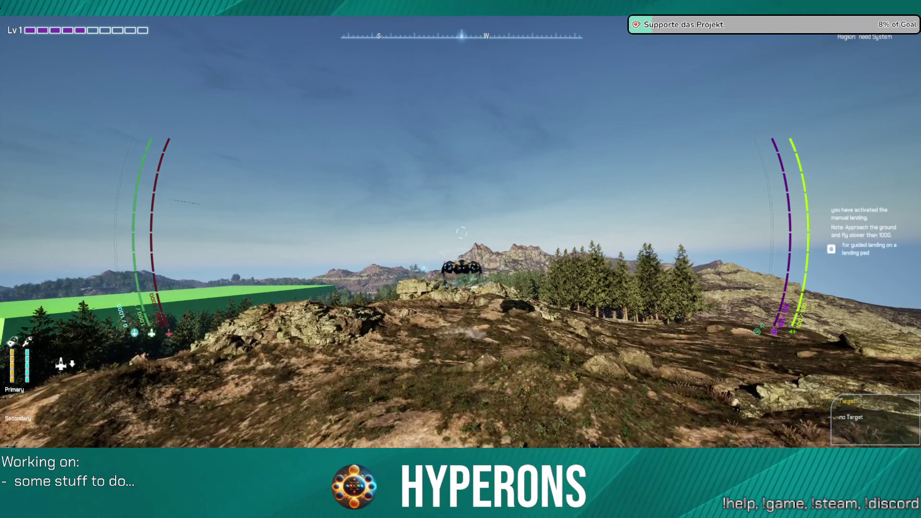
pyautogui.press('a')
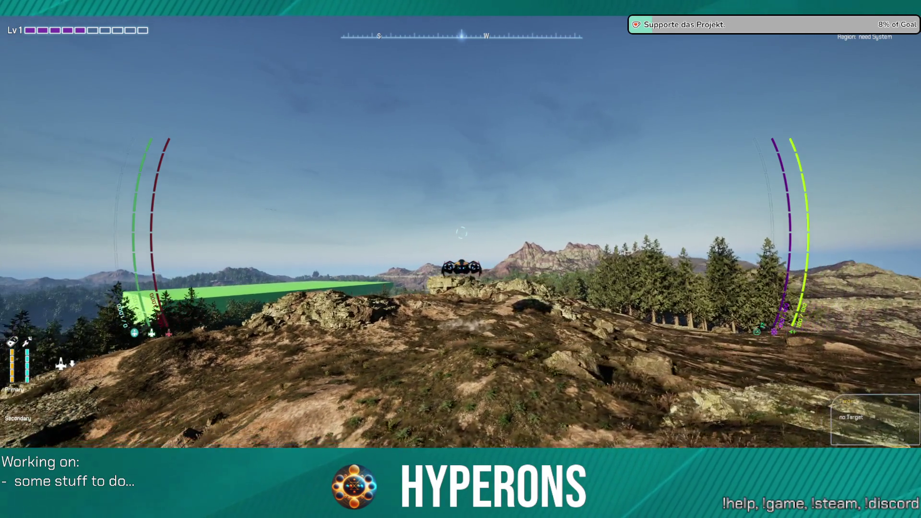
pyautogui.press('a')
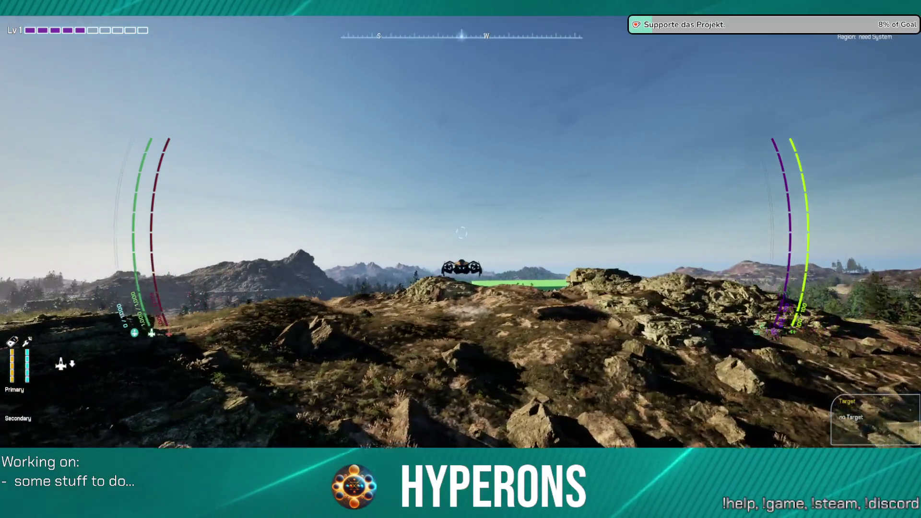
pyautogui.press('a')
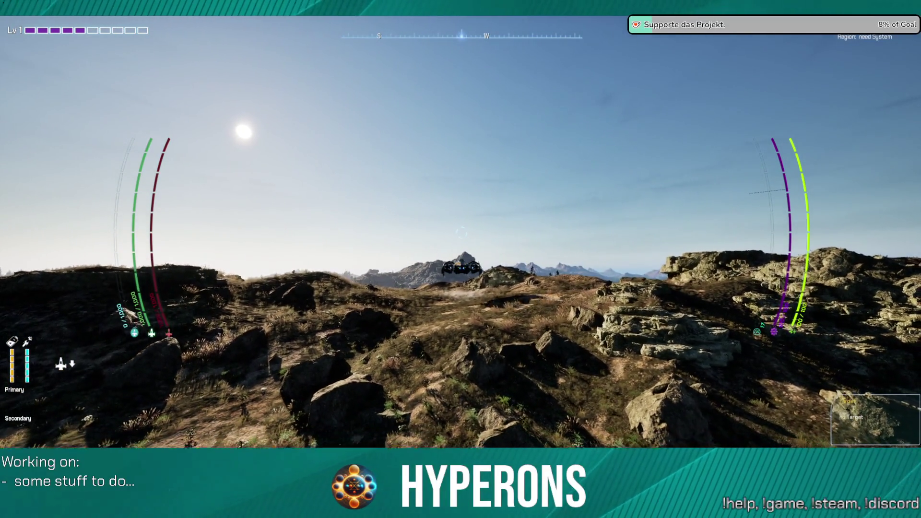
pyautogui.press('w')
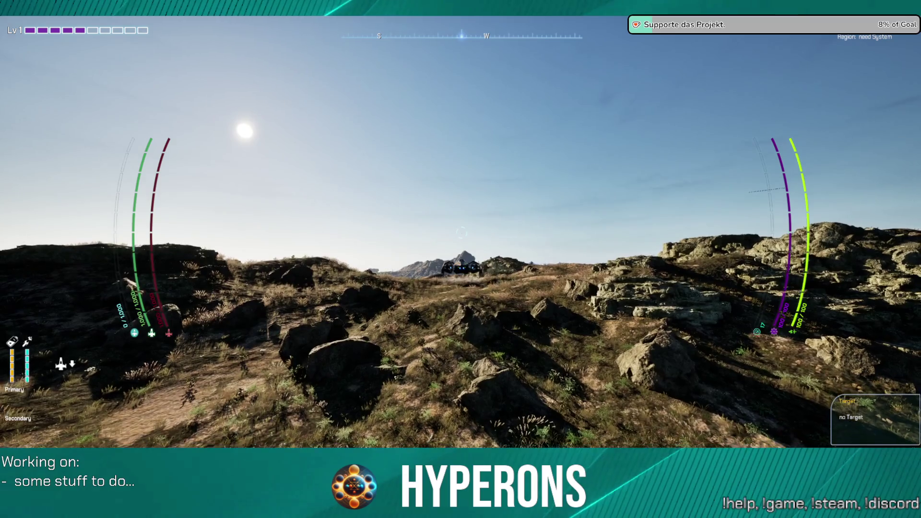
pyautogui.press('f')
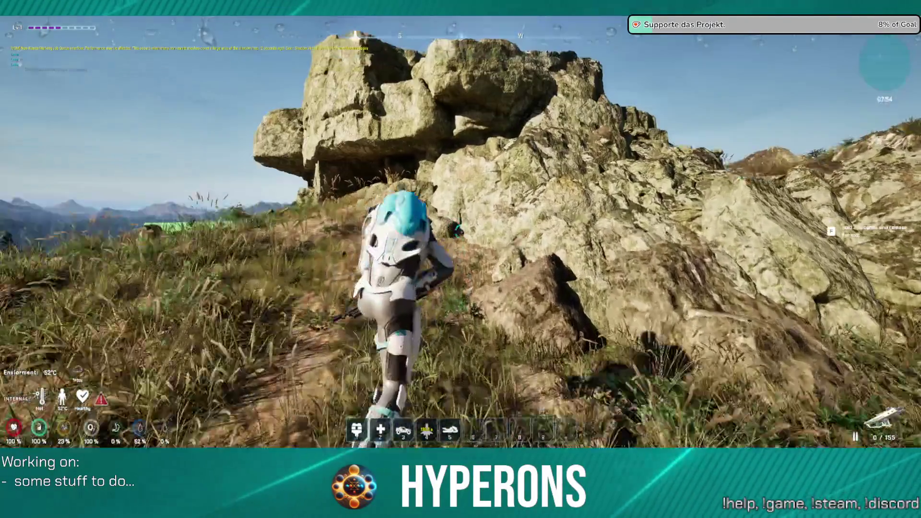
# Run the character on foot past the big rocks into the pine forest
pyautogui.press('w')
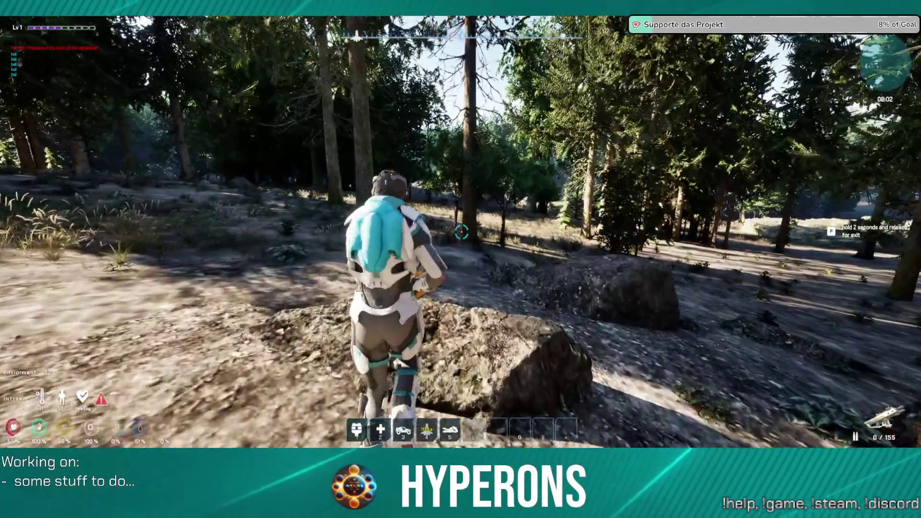
pyautogui.press('w')
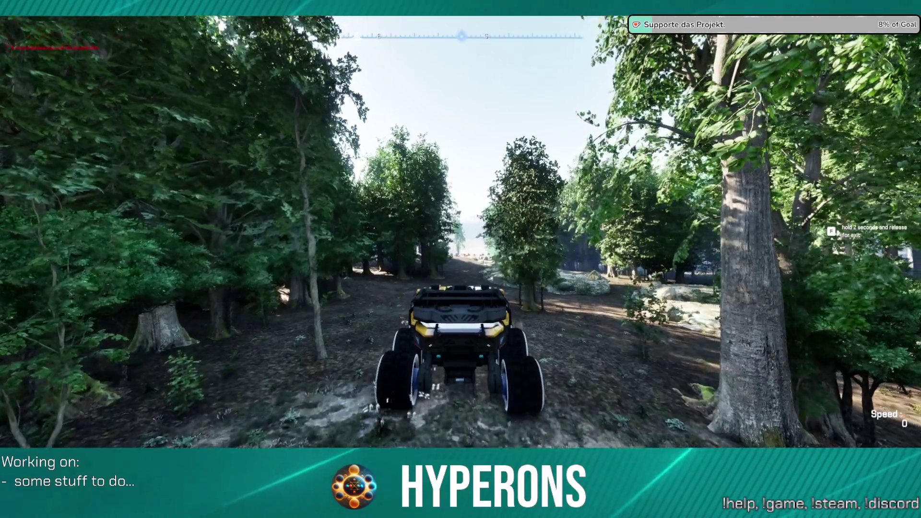
# Drive the rover forward along the woodland path
pyautogui.press('w')
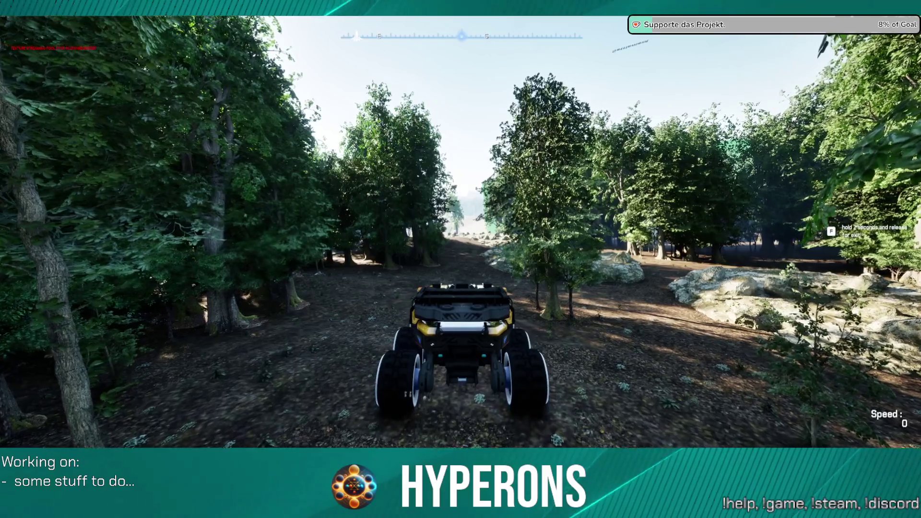
pyautogui.press('w')
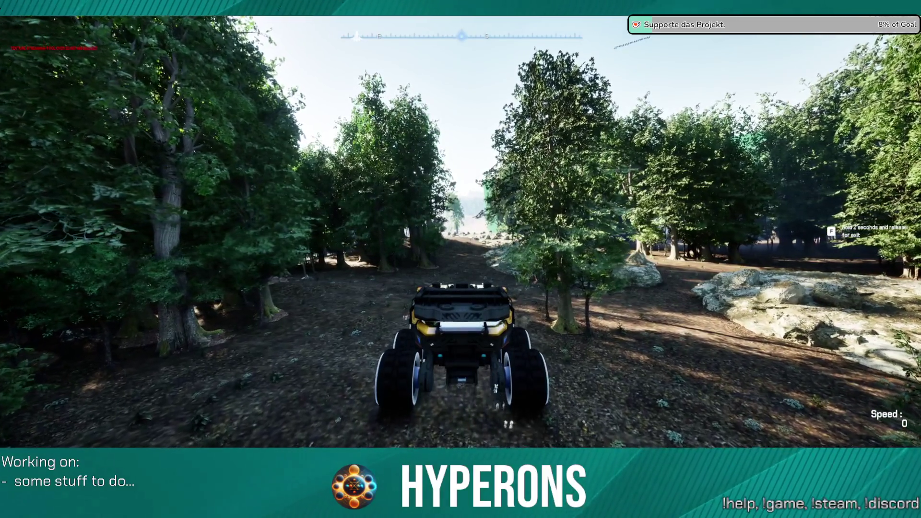
# Exit the rover, step back to view it, walk to its wheel, then into the forest
pyautogui.press('f')
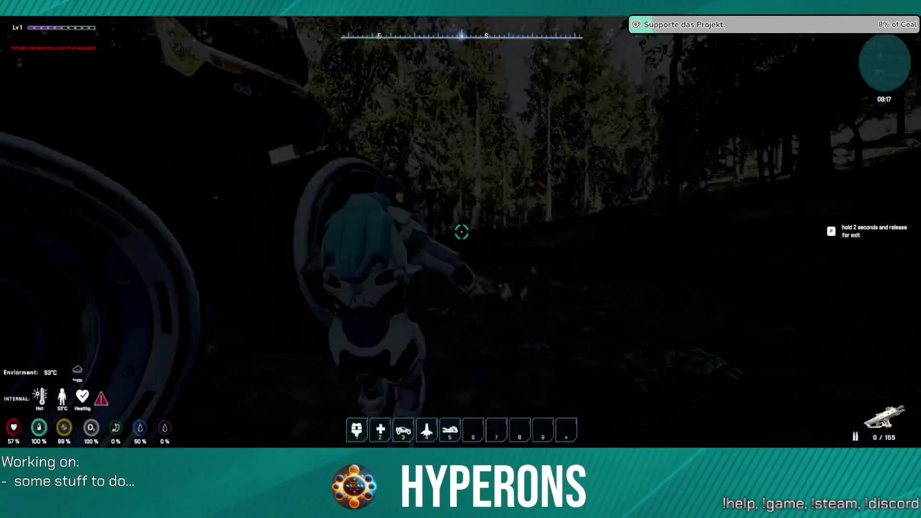
pyautogui.press('s')
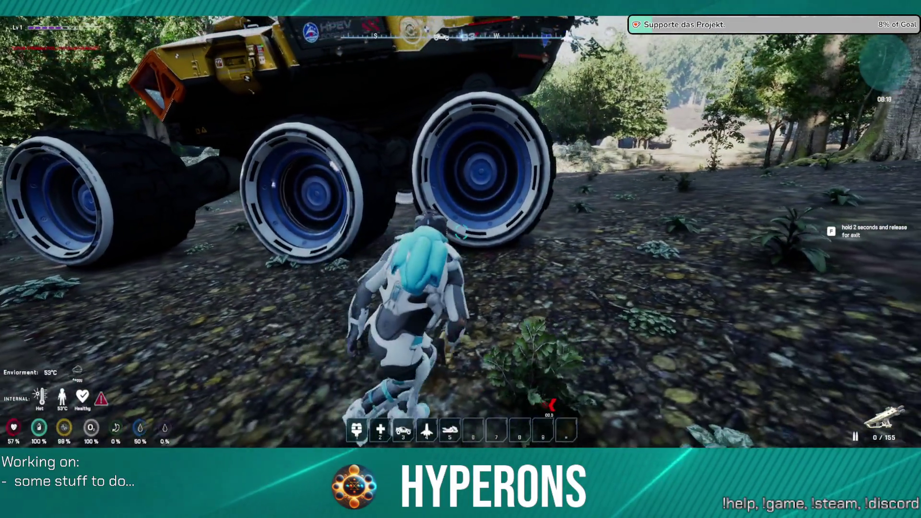
pyautogui.press('w')
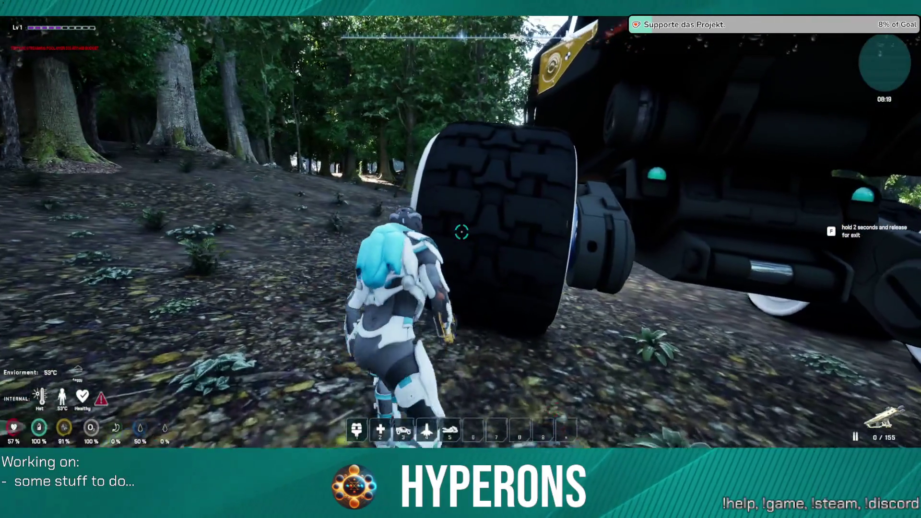
pyautogui.press('w')
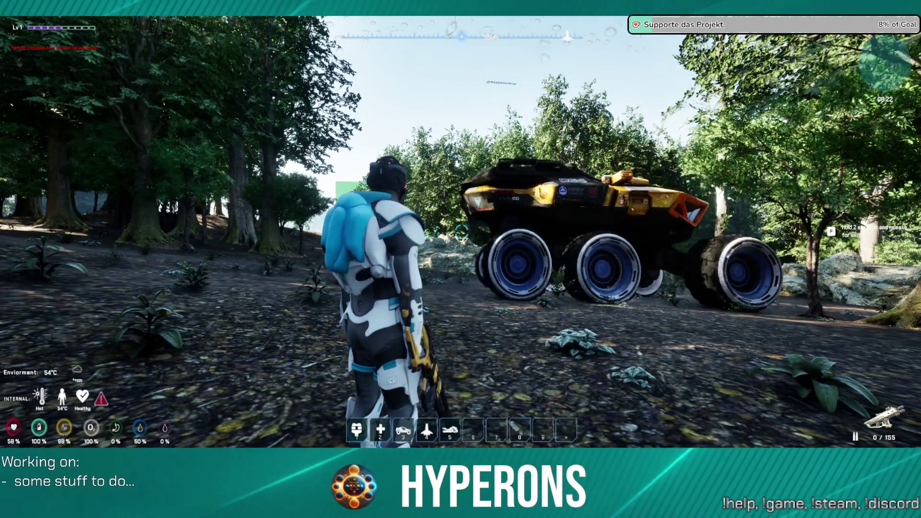
# Walk up the slope, turn back toward the rover, and open the inventory
pyautogui.press('w')
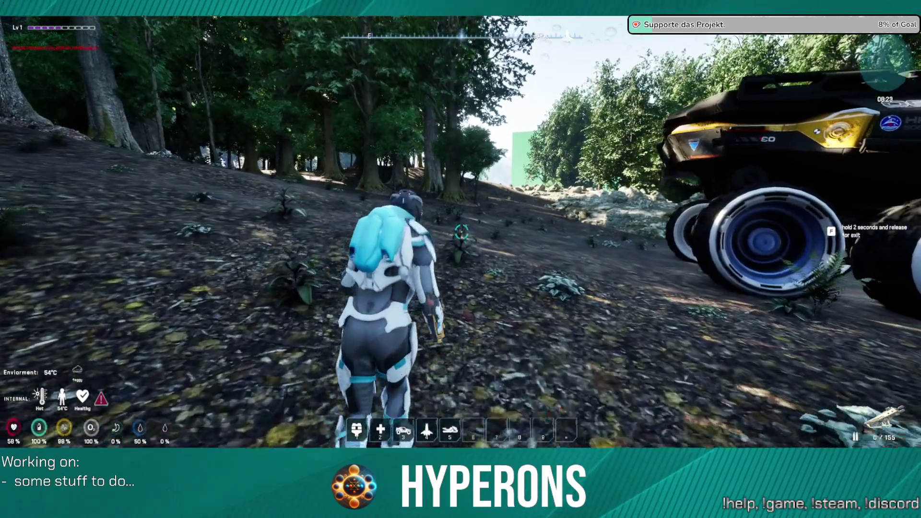
pyautogui.press('w')
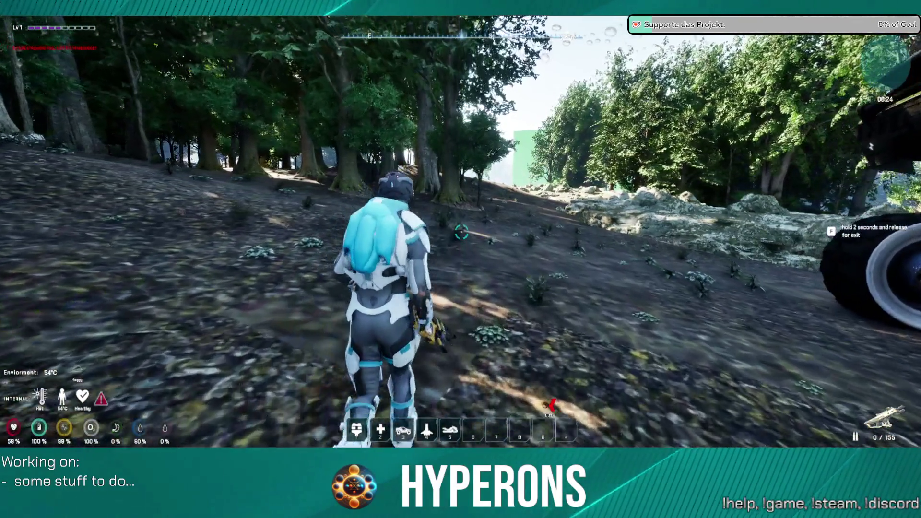
pyautogui.press('w')
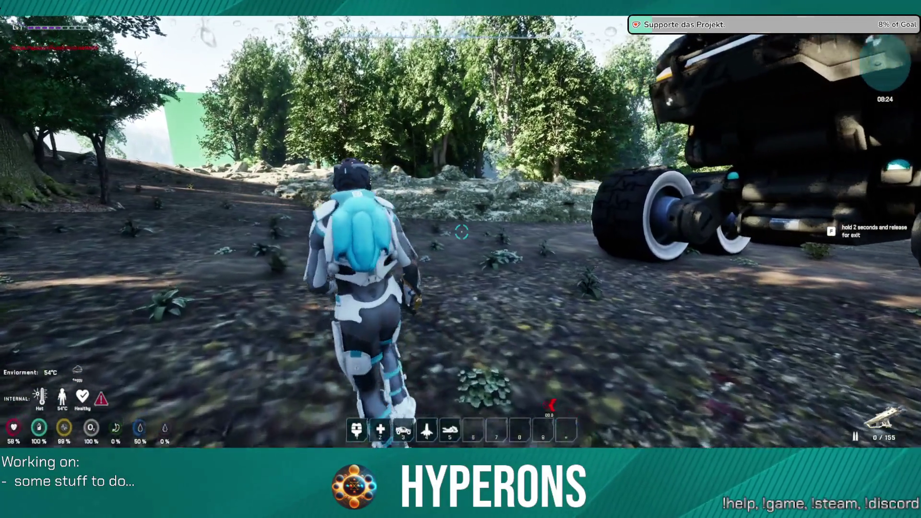
pyautogui.press('s')
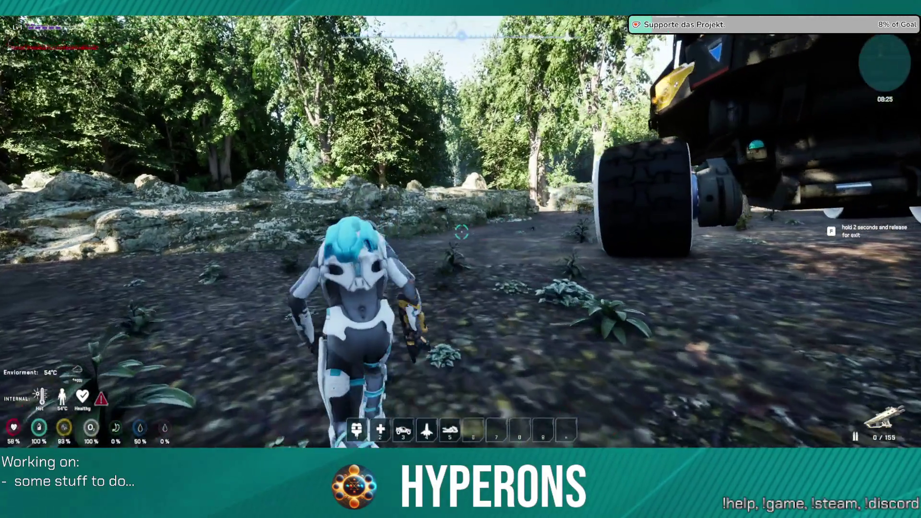
pyautogui.press('w')
pyautogui.press('i')
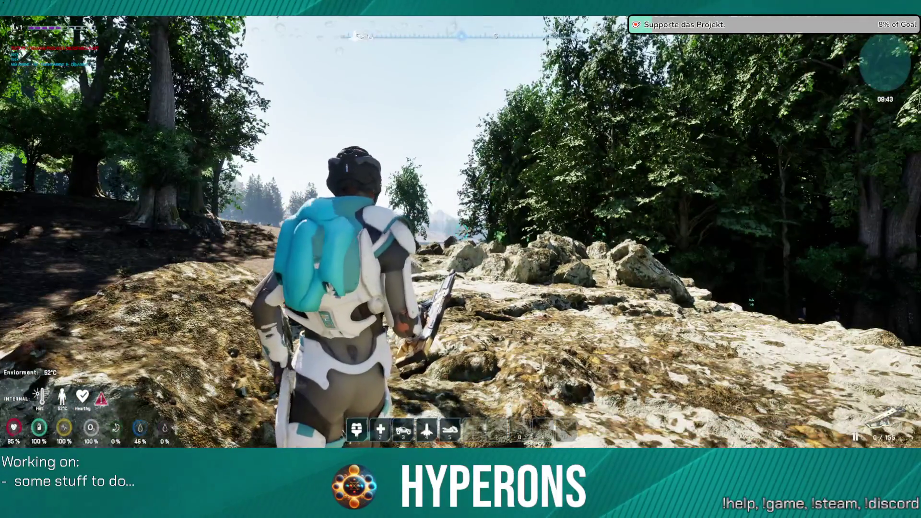
# Reload the rifle to 50 rounds
pyautogui.press('r')
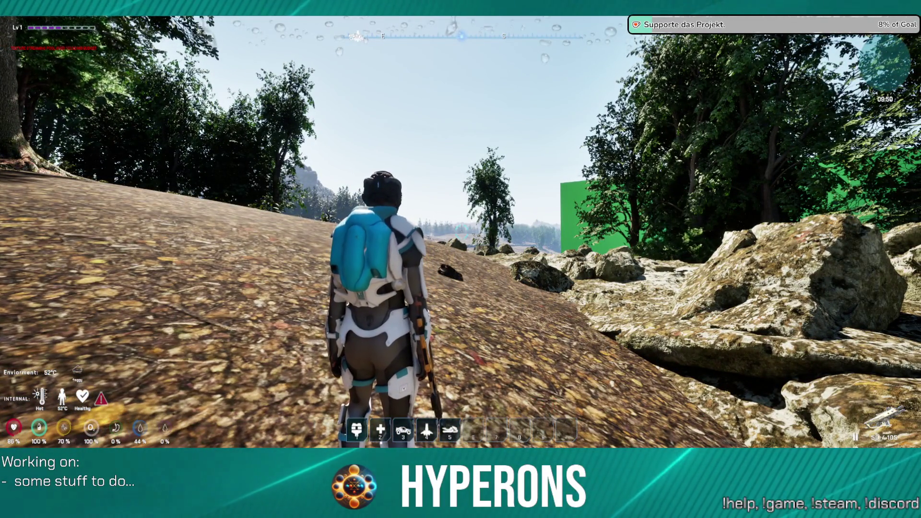
# Walk the astronaut up the slope toward the green wall and onto the rocks
pyautogui.press('w')
pyautogui.press('w')
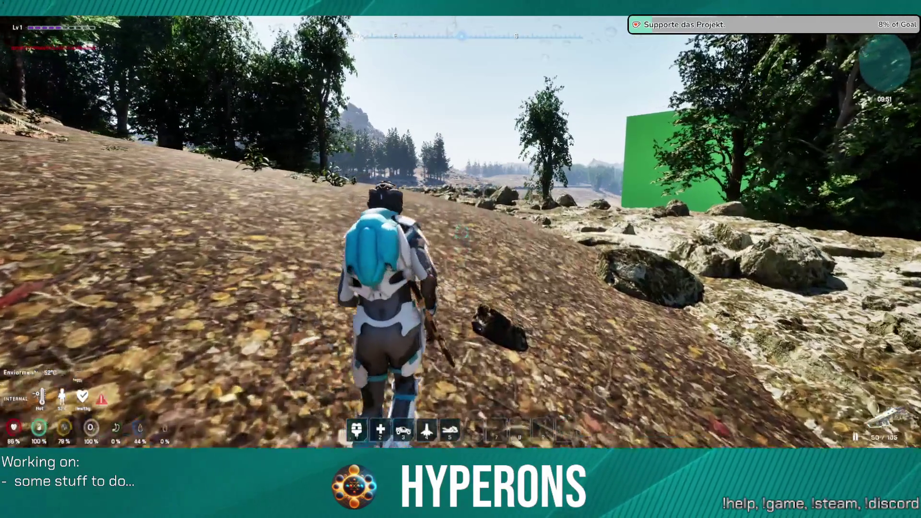
pyautogui.press('w')
pyautogui.press('w')
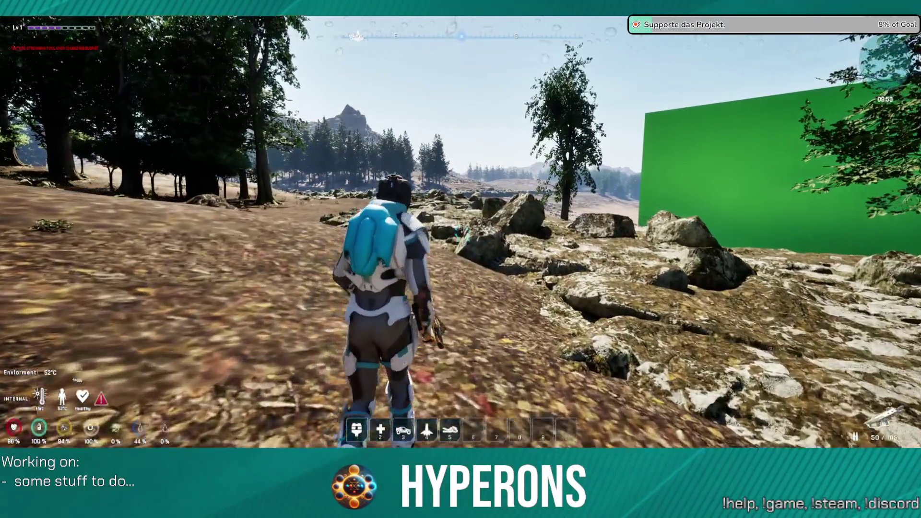
pyautogui.press('w')
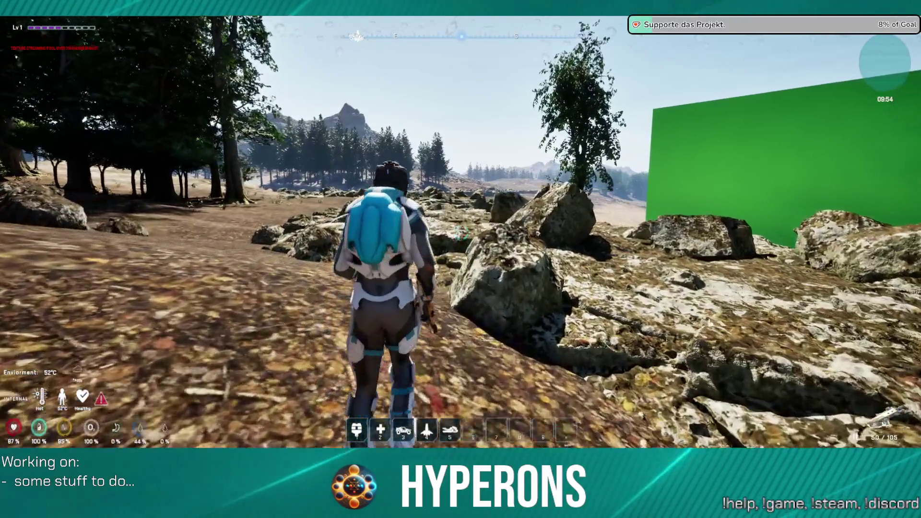
pyautogui.press('w')
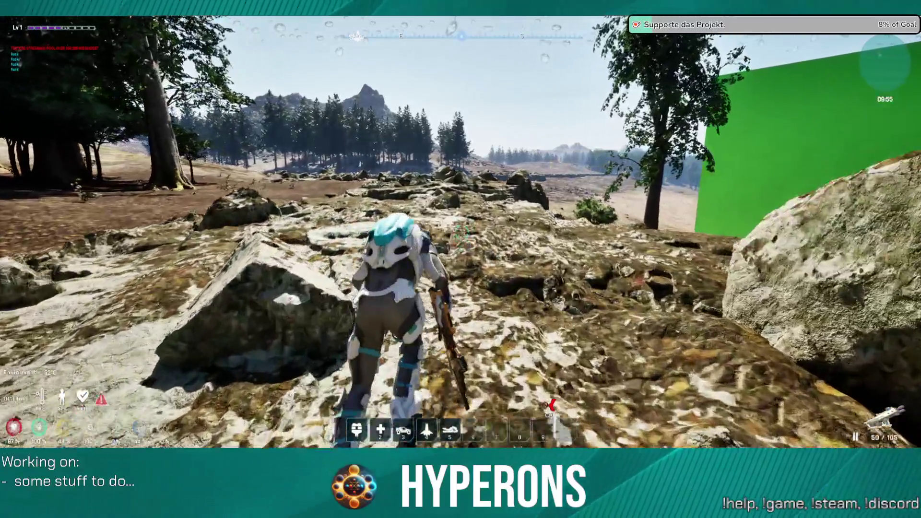
pyautogui.press('w')
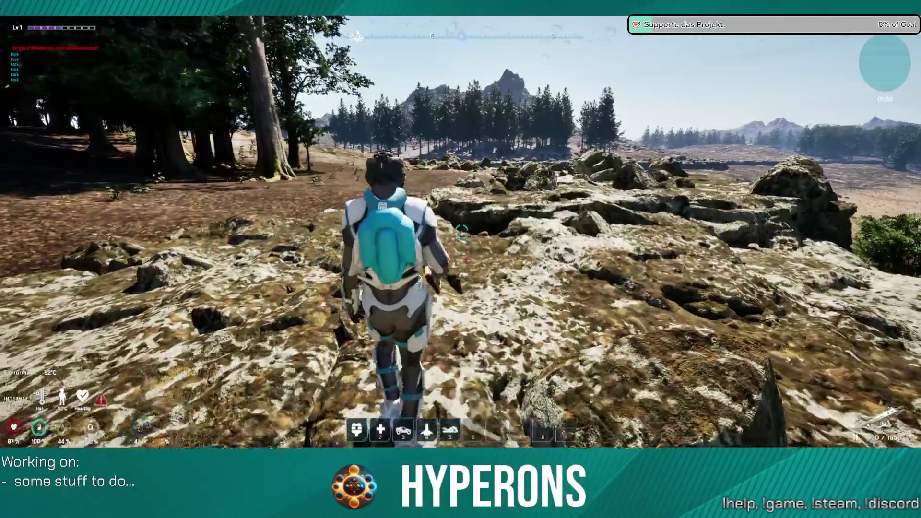
# Strafe toward the dirt path, step back onto the rocks, and lift off with the jetpack
pyautogui.press('d')
pyautogui.press('w')
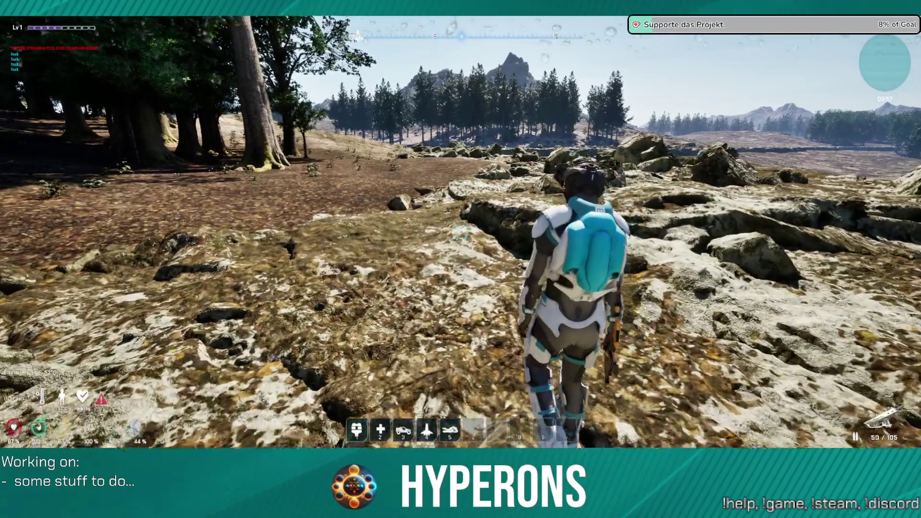
pyautogui.press('a')
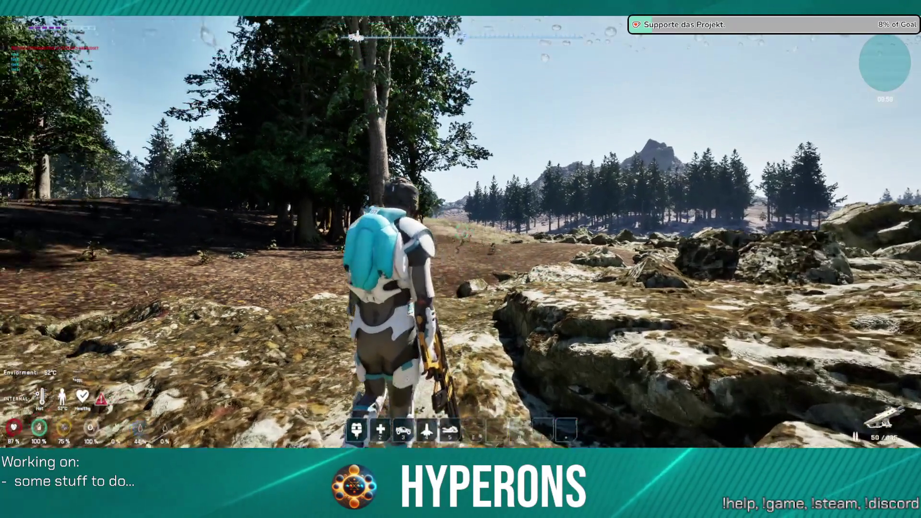
pyautogui.press('a')
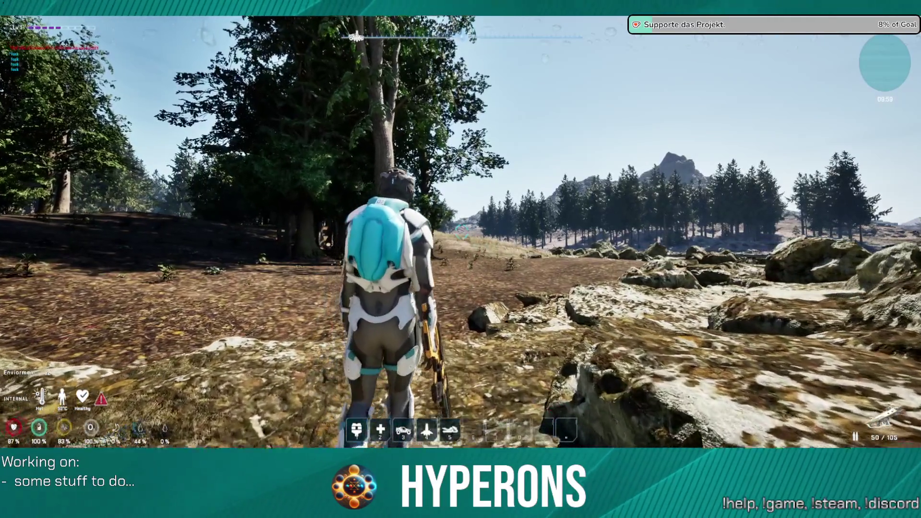
pyautogui.press('d')
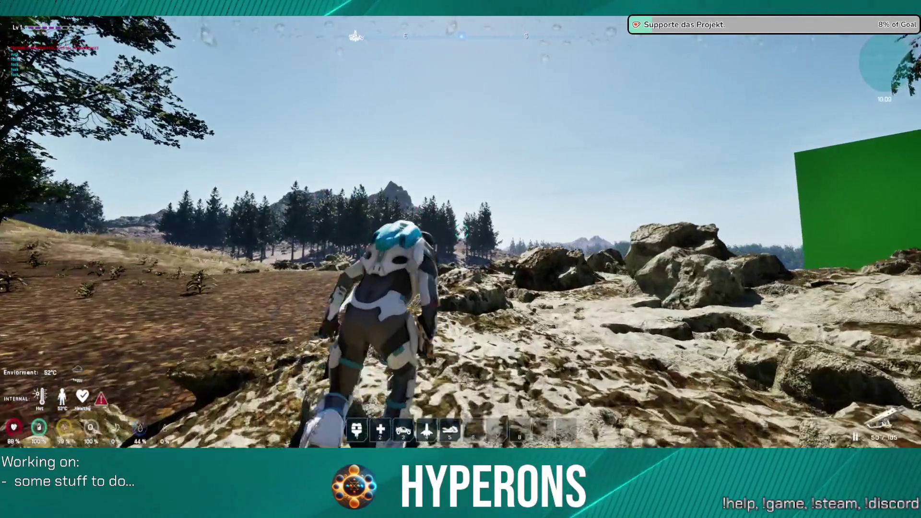
pyautogui.press('space')
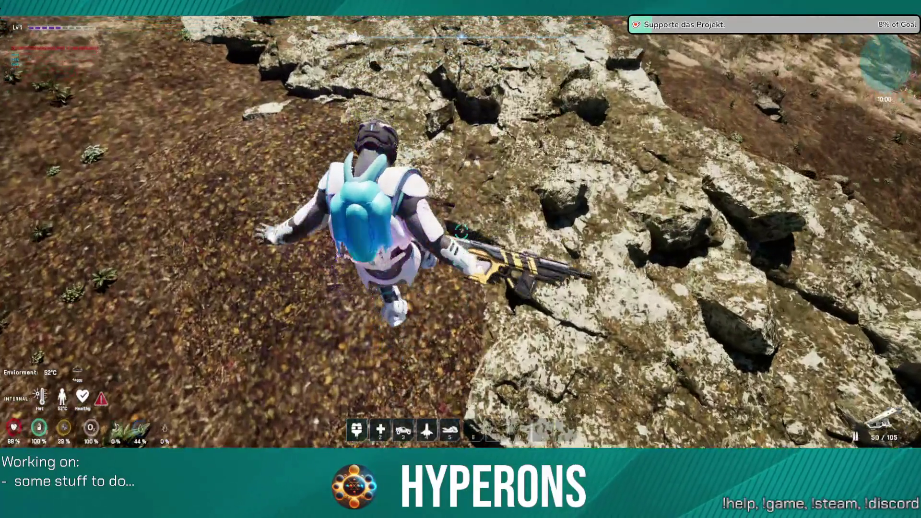
# Jetpack forward over the rocks and across the open field past the green wall
pyautogui.press('w')
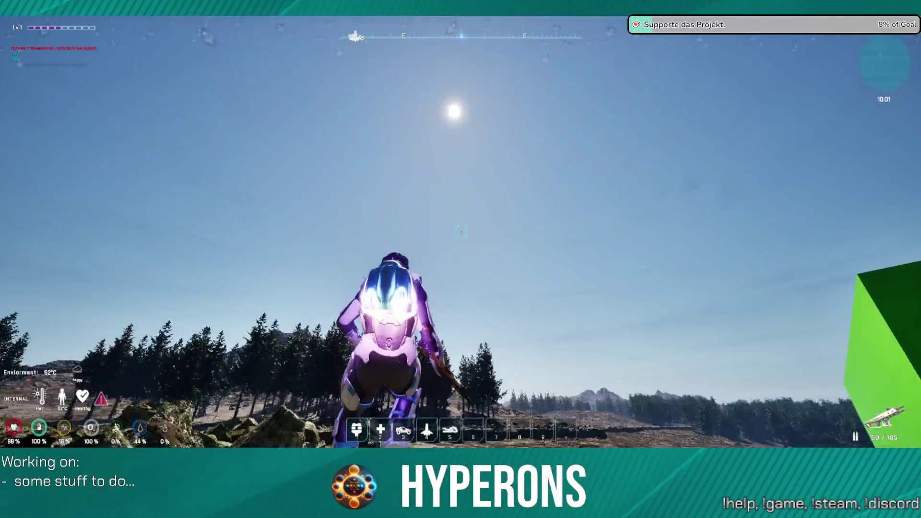
pyautogui.press('w')
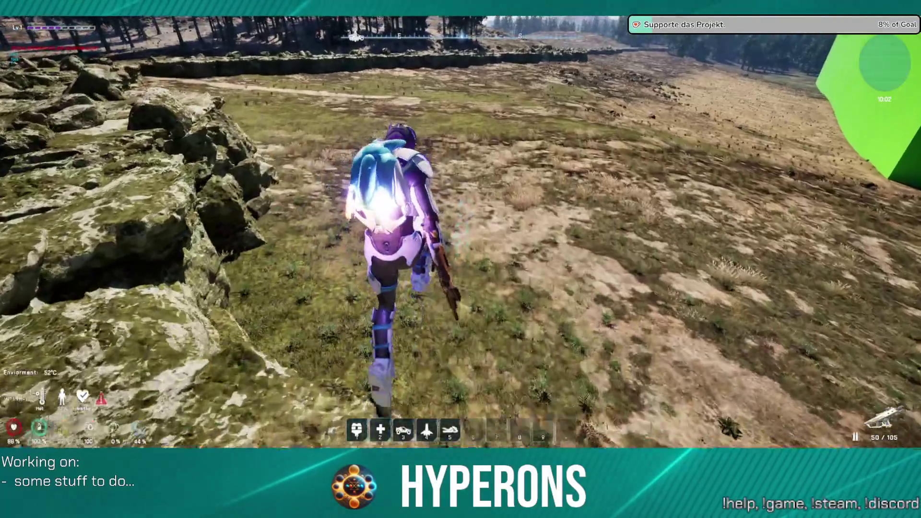
pyautogui.press('space')
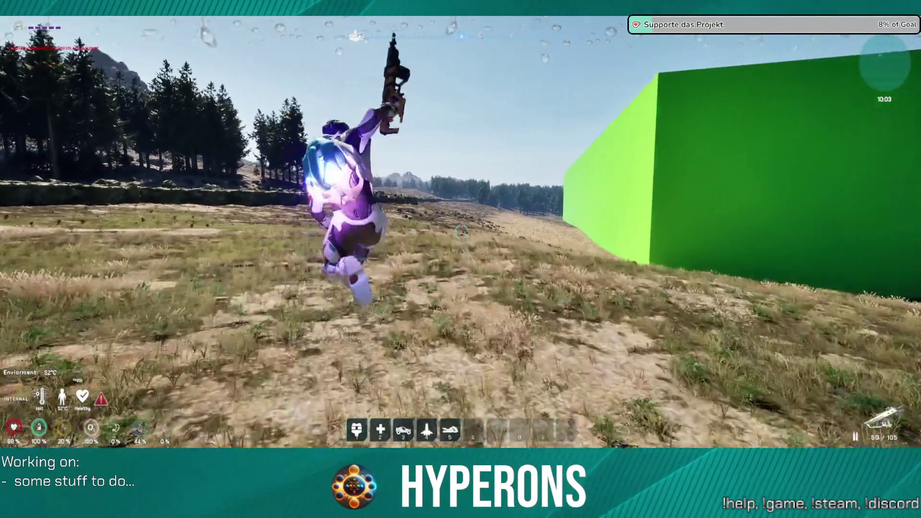
pyautogui.press('w')
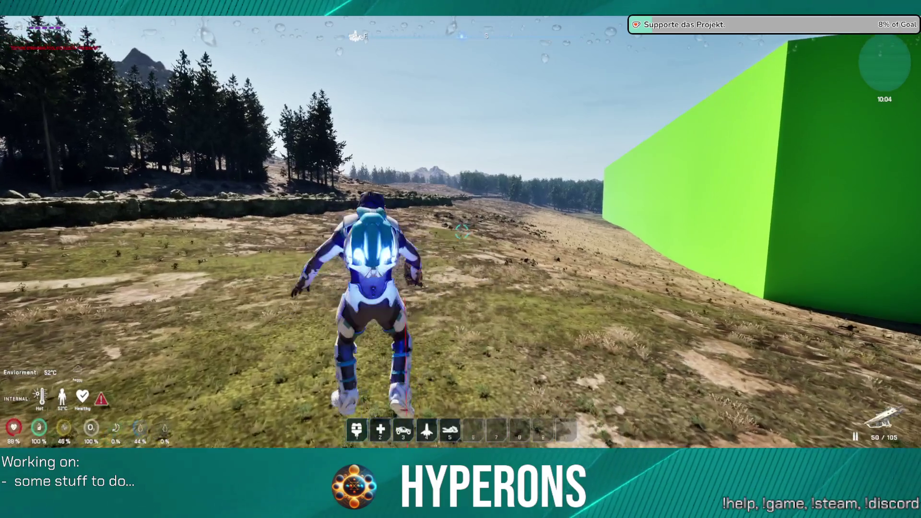
pyautogui.press('w')
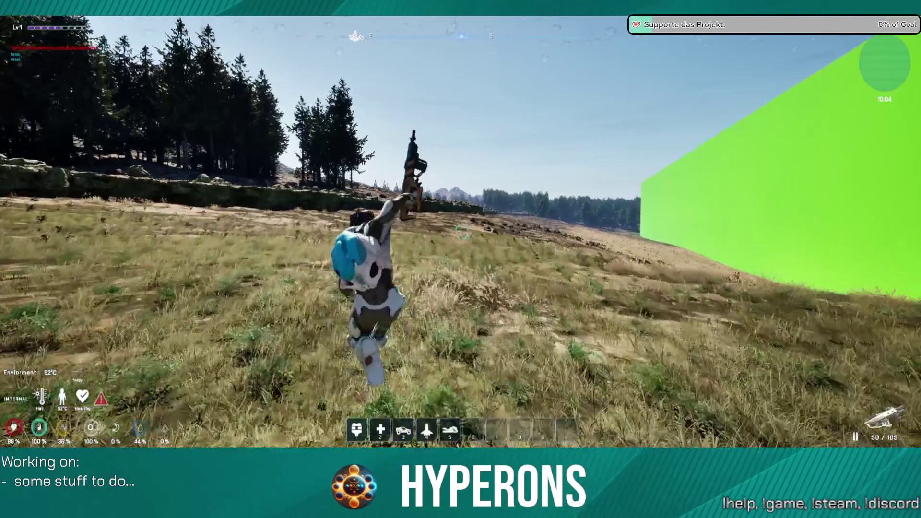
pyautogui.press('space')
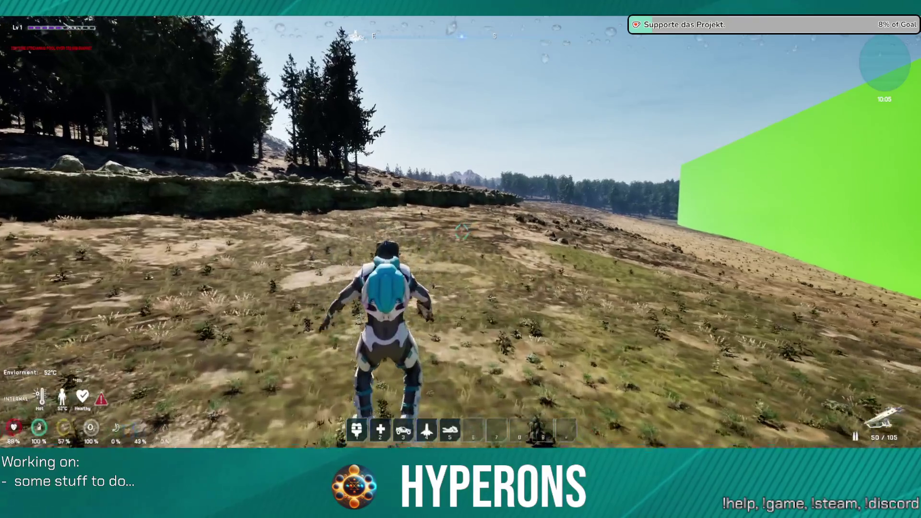
# Run uphill, climb over the mossy rock, and boost over the rocky slope
pyautogui.press('w')
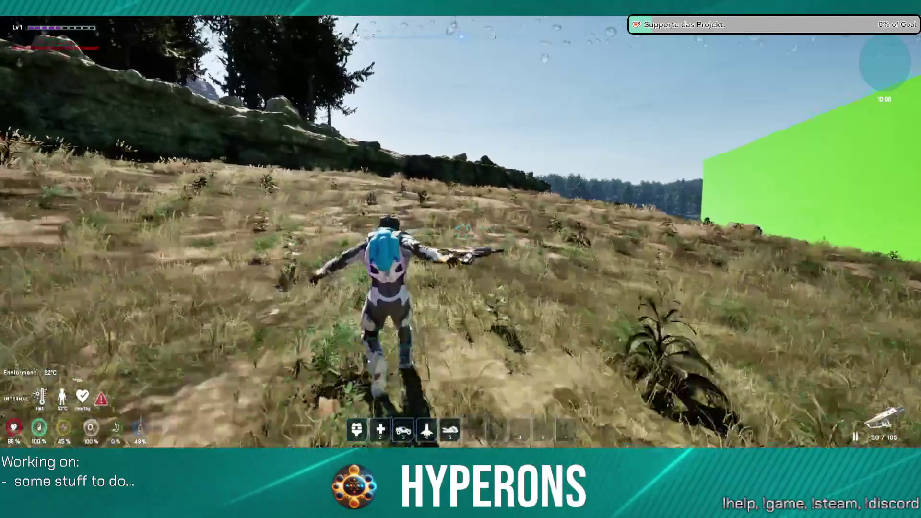
pyautogui.press('w')
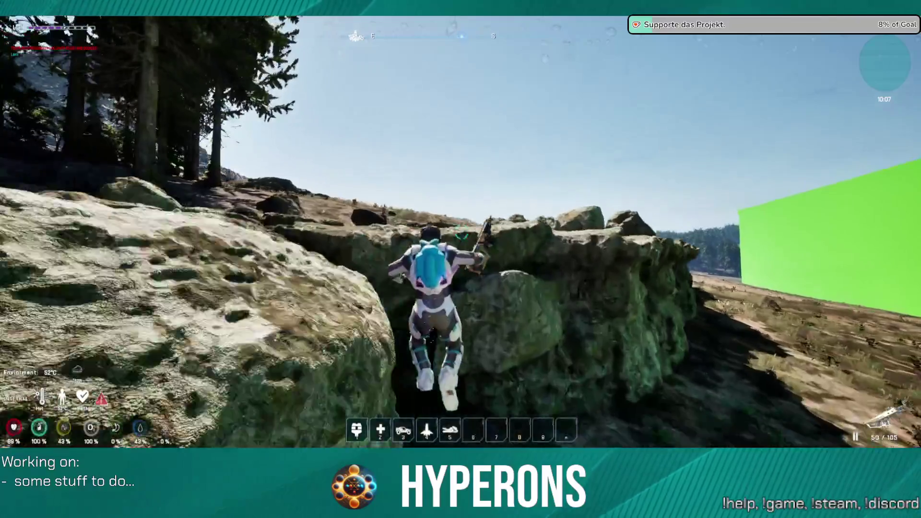
pyautogui.press('w')
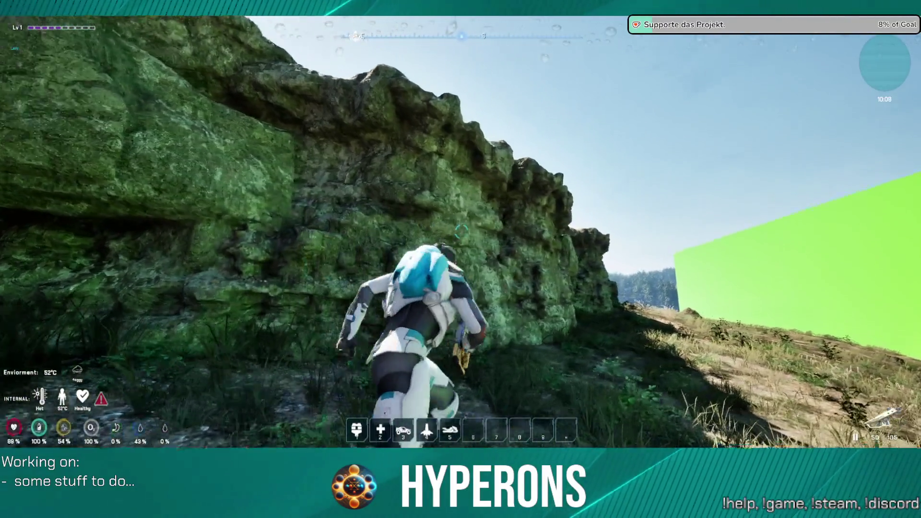
pyautogui.press('w')
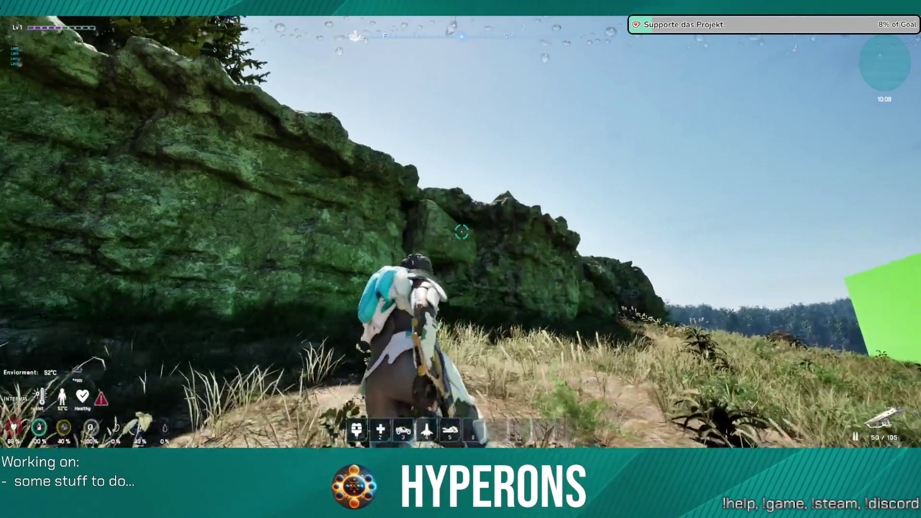
pyautogui.press('w')
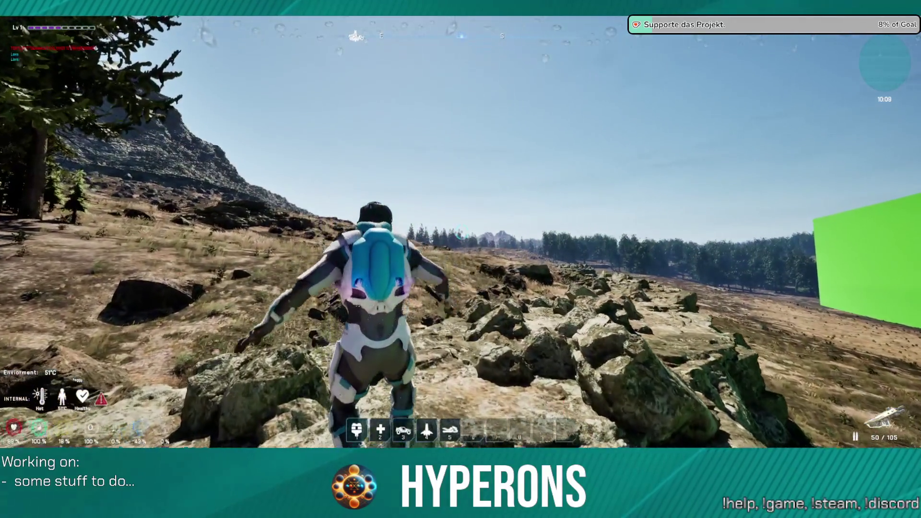
pyautogui.press('w')
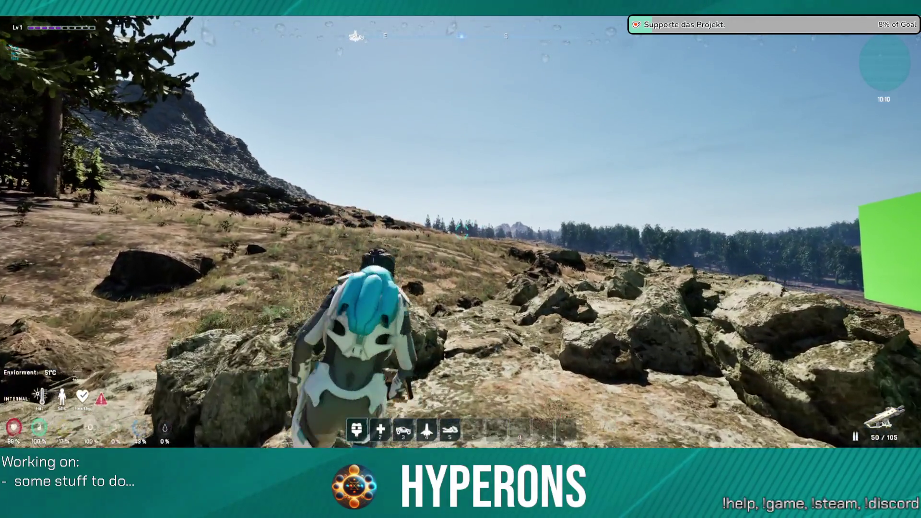
pyautogui.press('space')
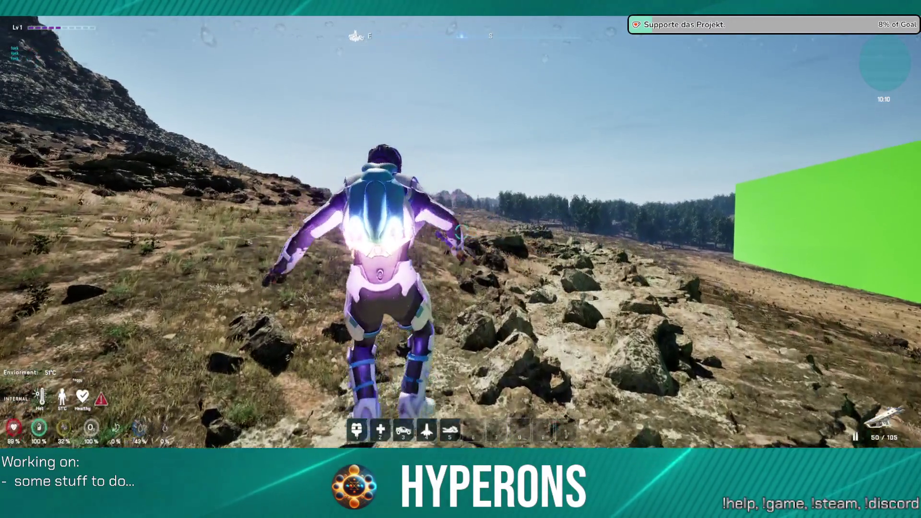
# Run the astronaut up the grassy slope, turning right along the hillside
pyautogui.press('w')
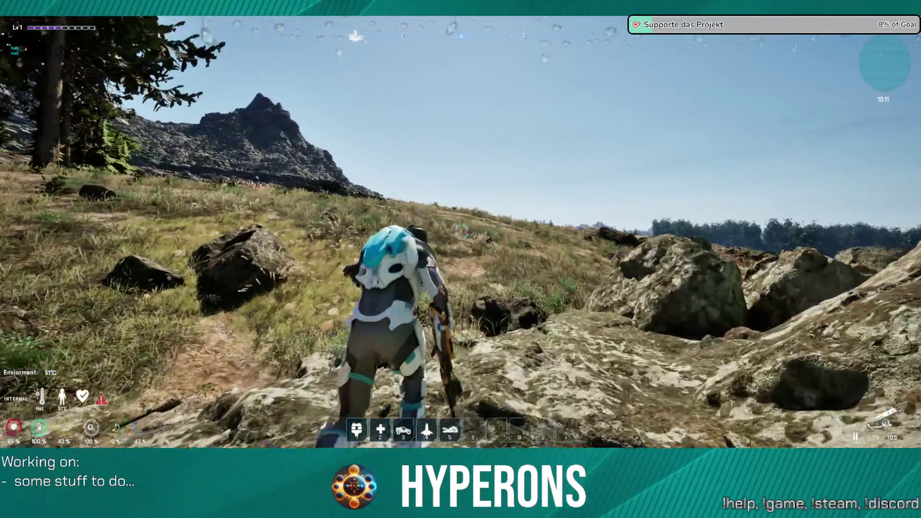
pyautogui.press('w')
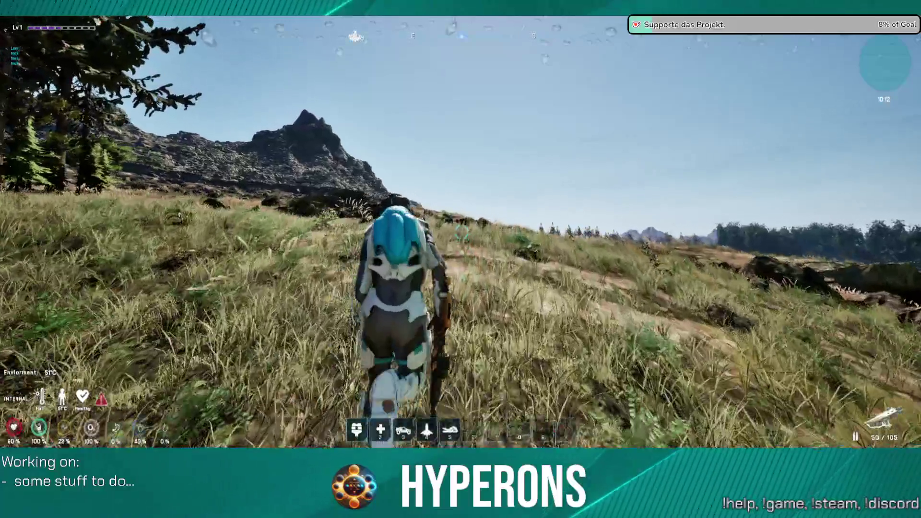
pyautogui.press('w')
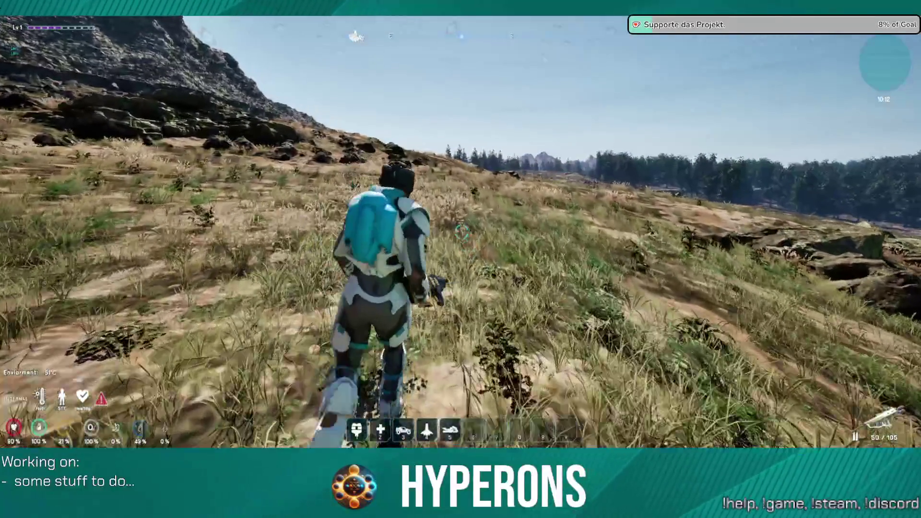
pyautogui.press('w')
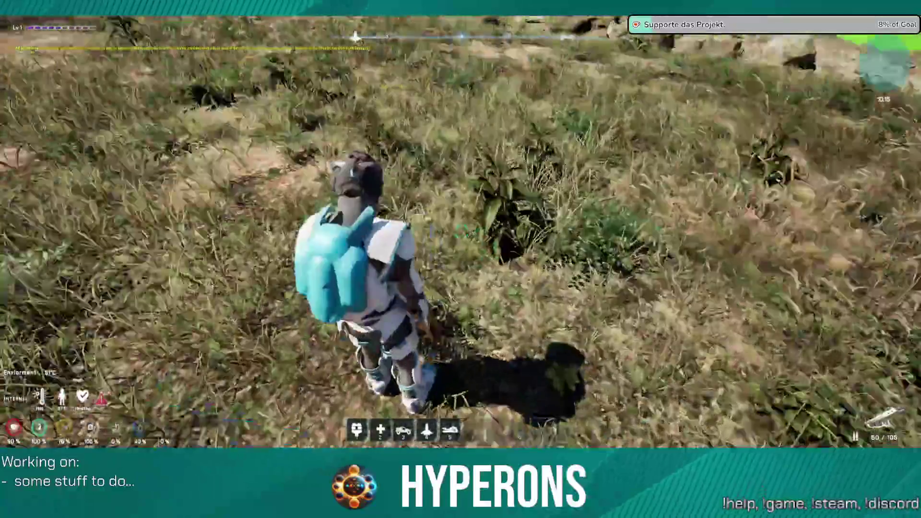
pyautogui.press('w')
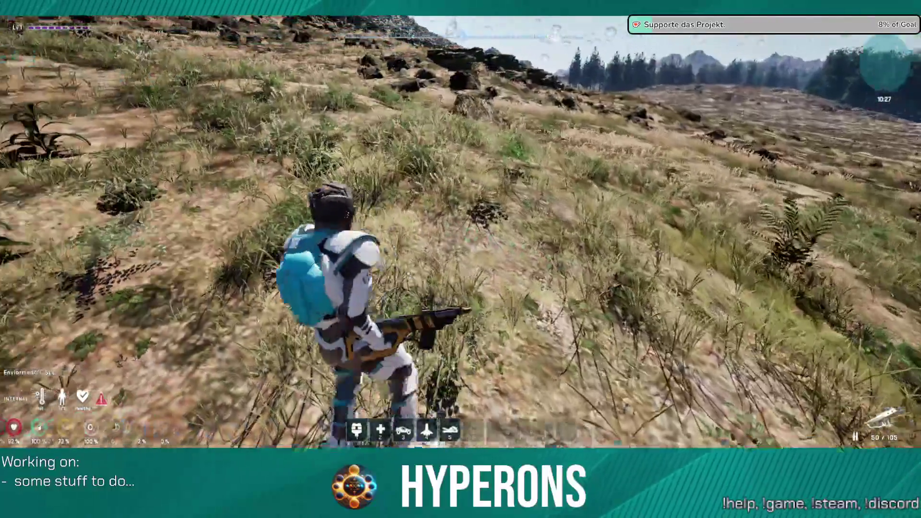
# Run toward the rocky mountain and walk up the slope beside the green wall
pyautogui.press('w')
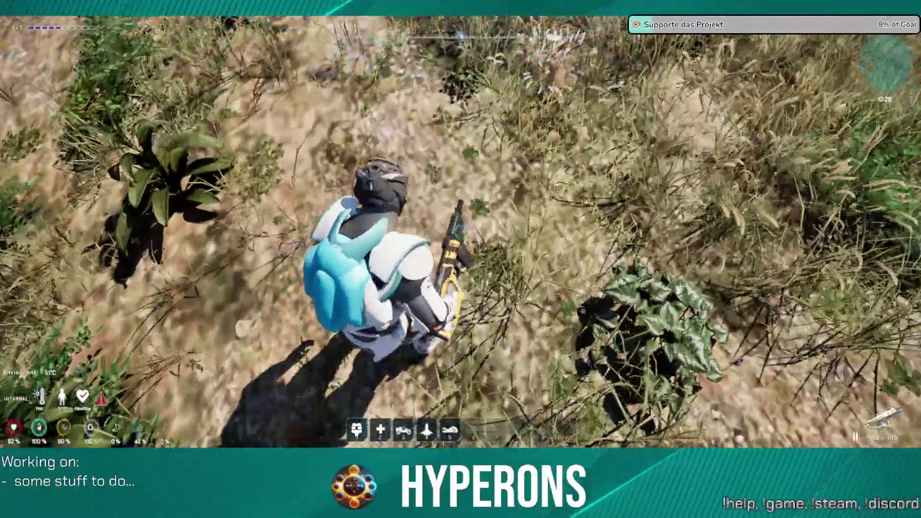
pyautogui.press('w')
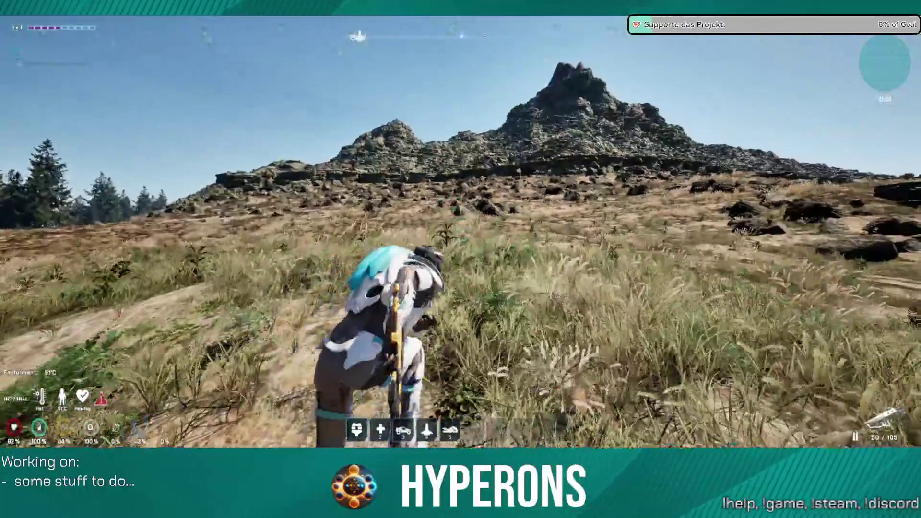
pyautogui.press('w')
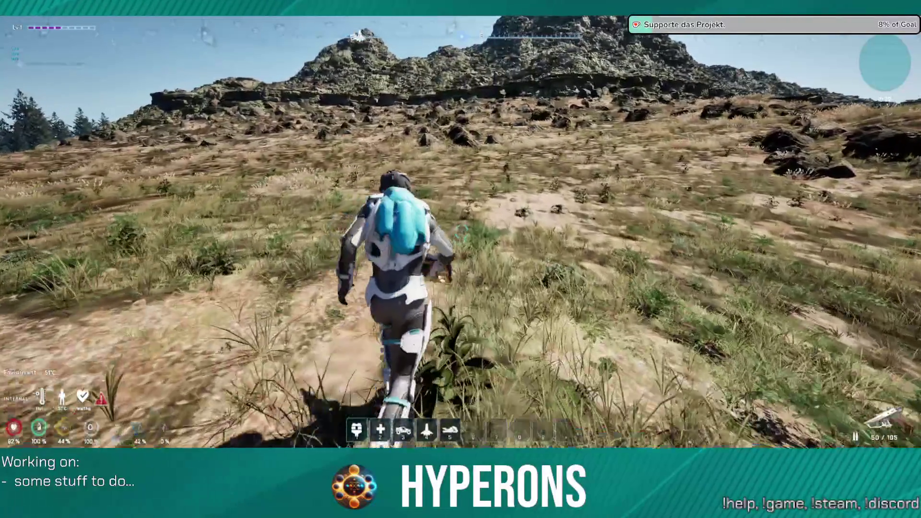
pyautogui.press('w')
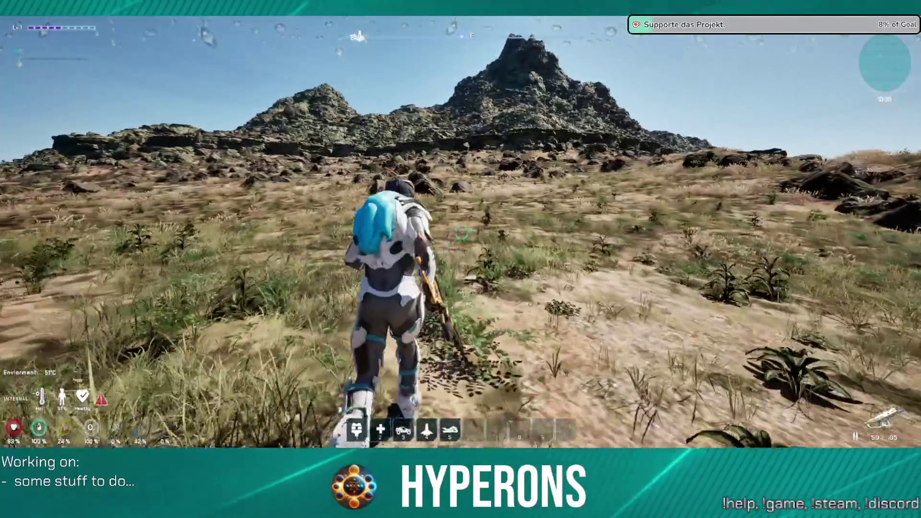
pyautogui.press('w')
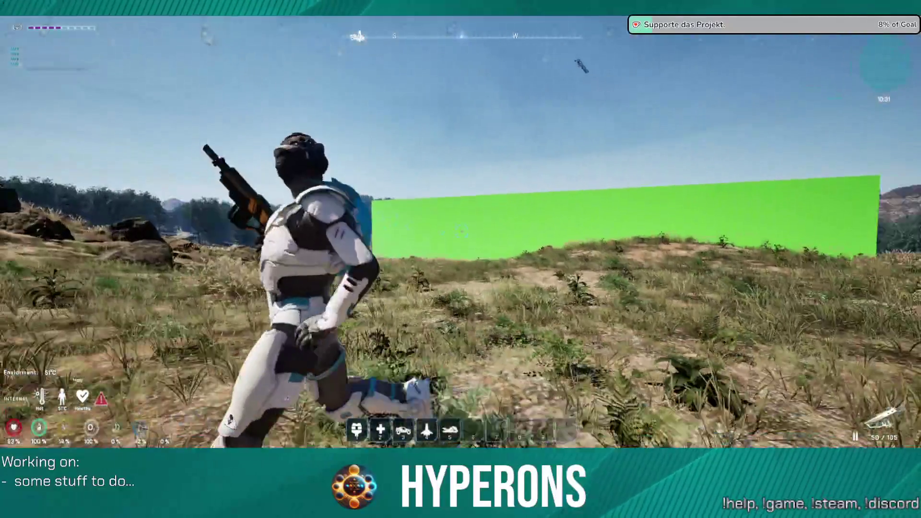
pyautogui.press('w')
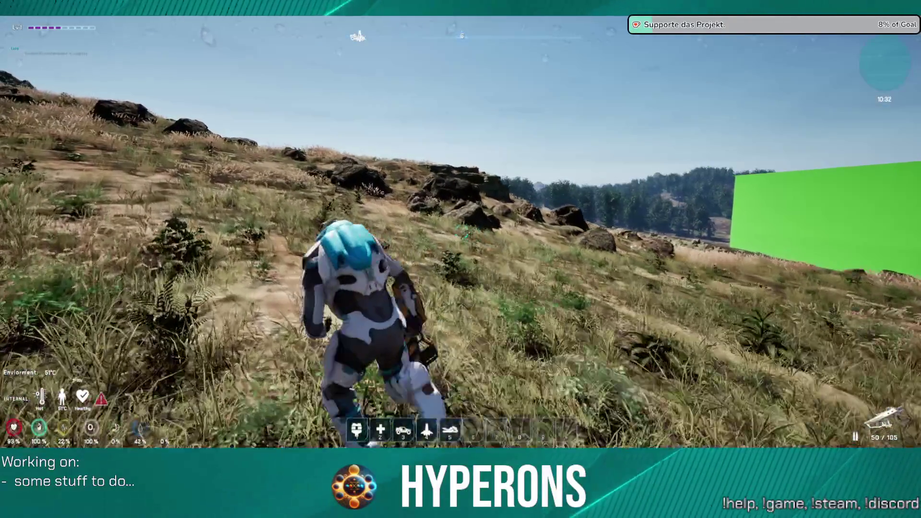
pyautogui.press('w')
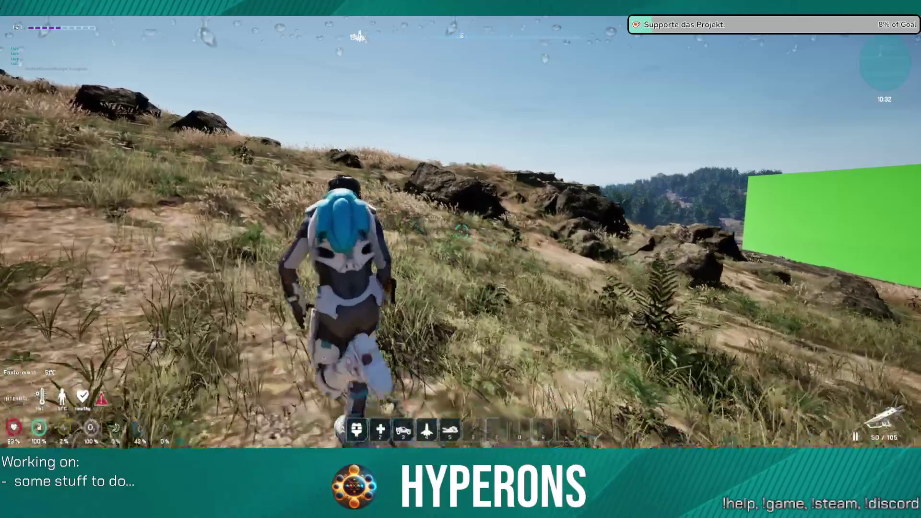
pyautogui.press('w')
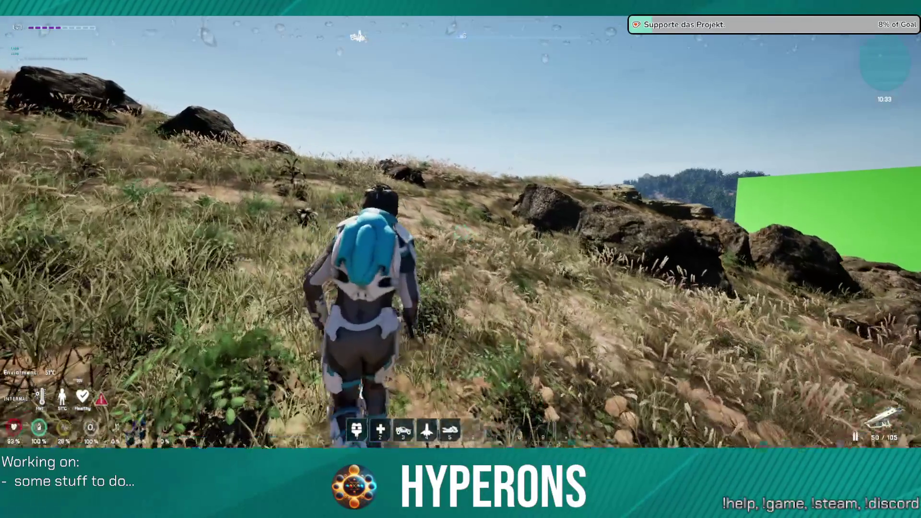
pyautogui.press('w')
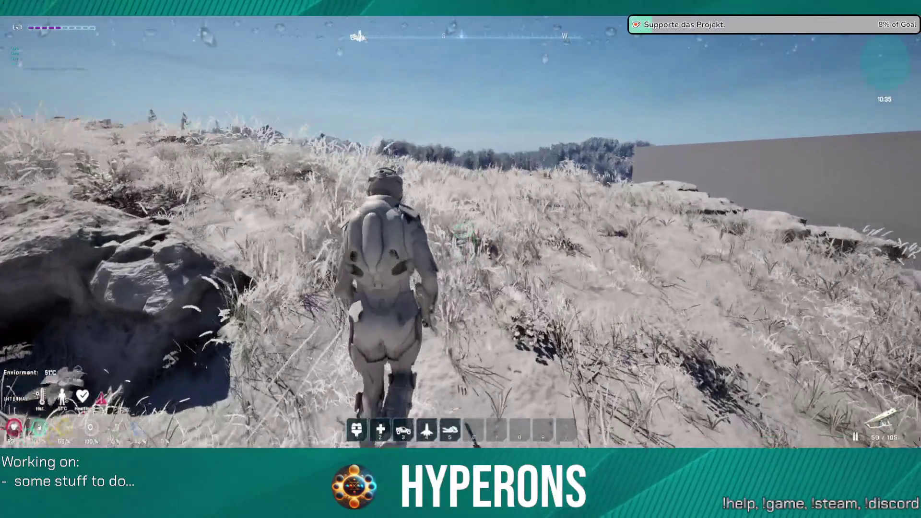
# Switch to the shader complexity view (F5) while moving across the field
pyautogui.press('F5')
pyautogui.press('w')
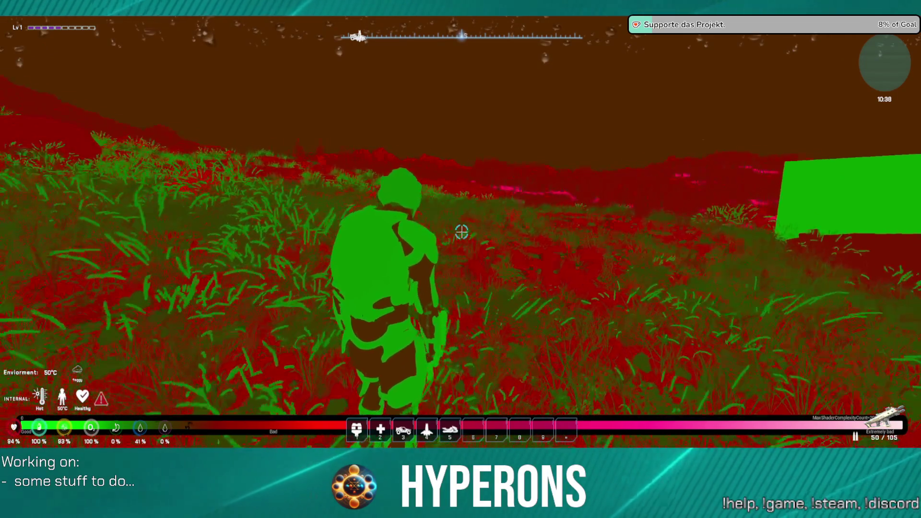
pyautogui.press('s')
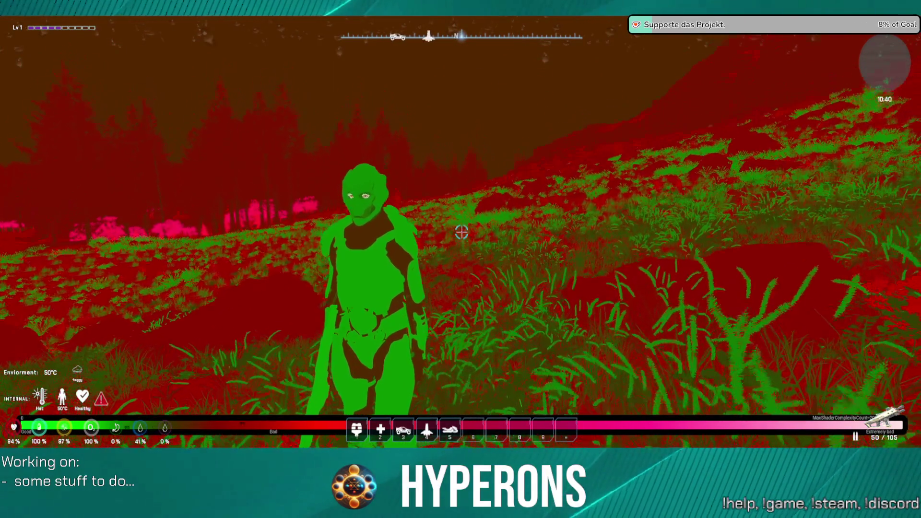
# Cycle through detail lighting, lit, unlit and wireframe views with F1–F4
pyautogui.press('F4')
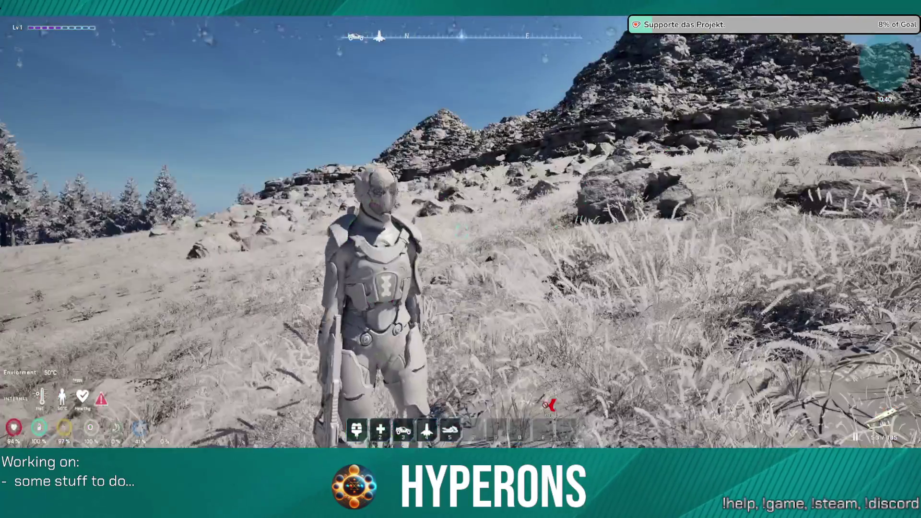
pyautogui.press('F3')
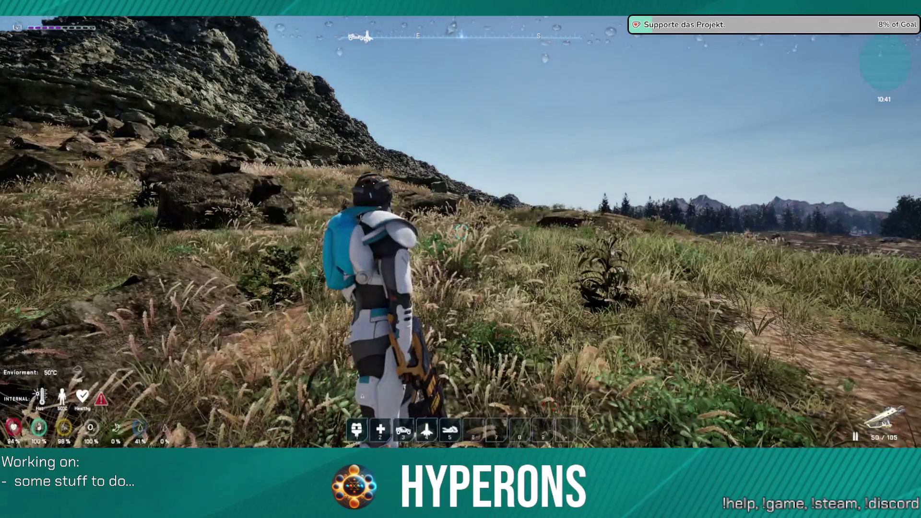
pyautogui.press('F2')
pyautogui.press('F1')
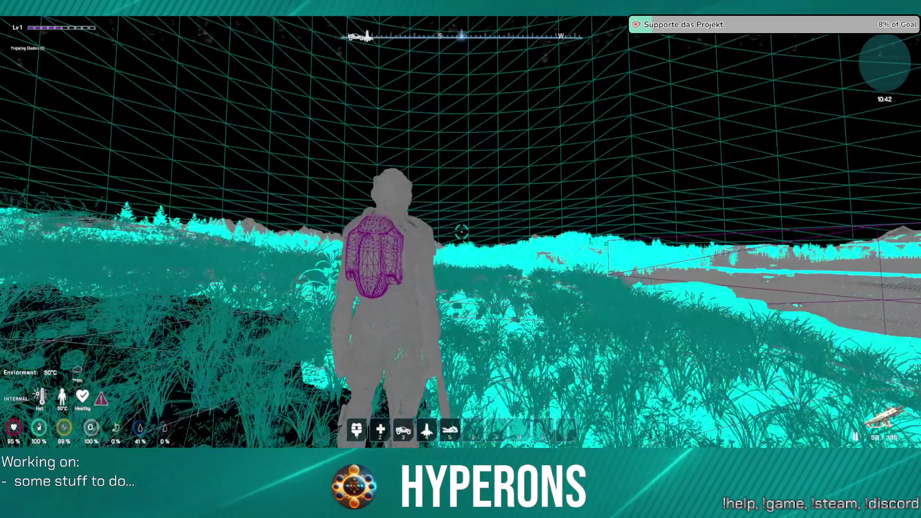
pyautogui.press('F3')
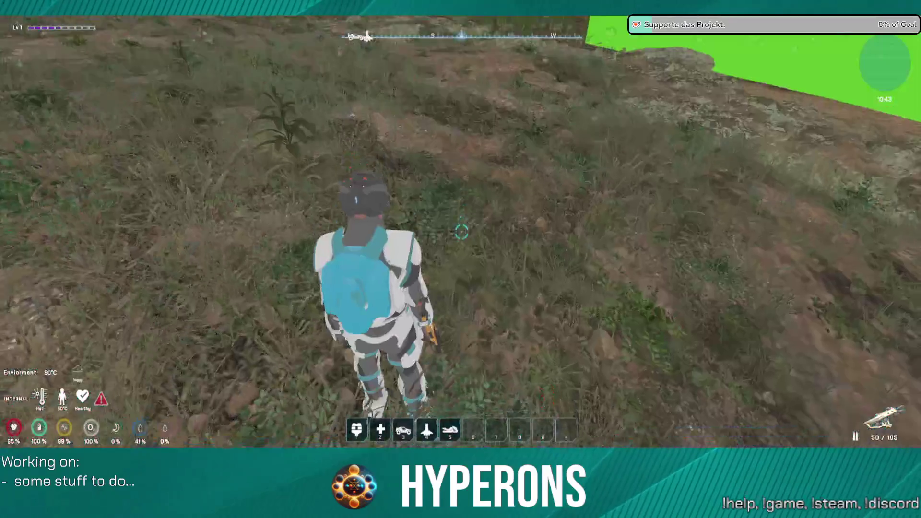
pyautogui.press('F1')
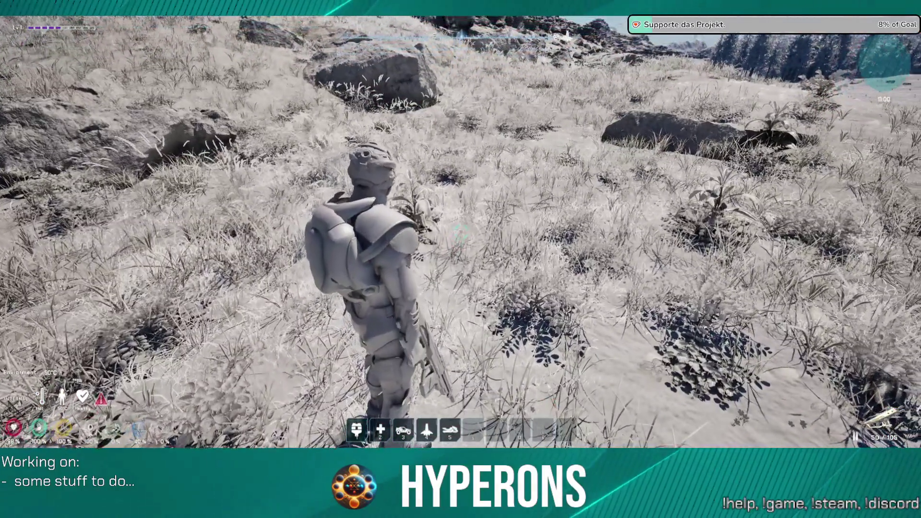
# Step through shader complexity and lighting-only views back to normal lit (F3)
pyautogui.press('F5')
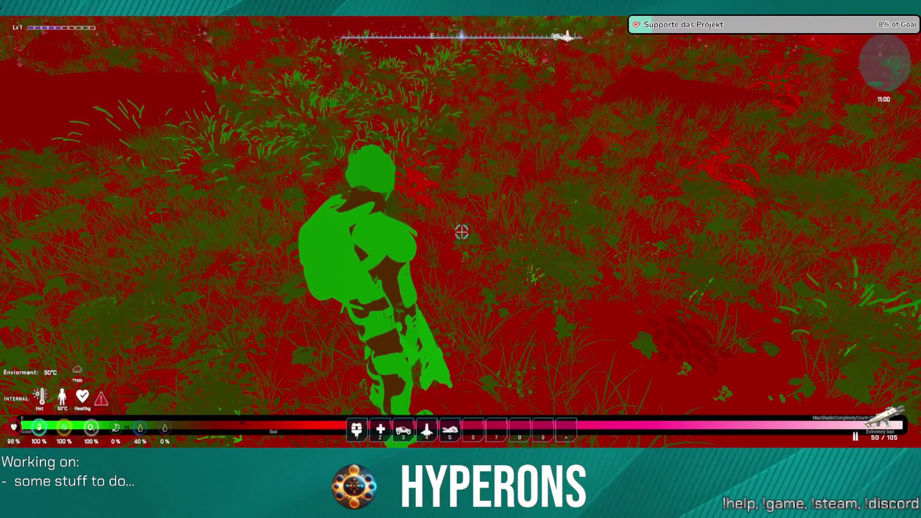
pyautogui.press('F4')
pyautogui.press('F3')
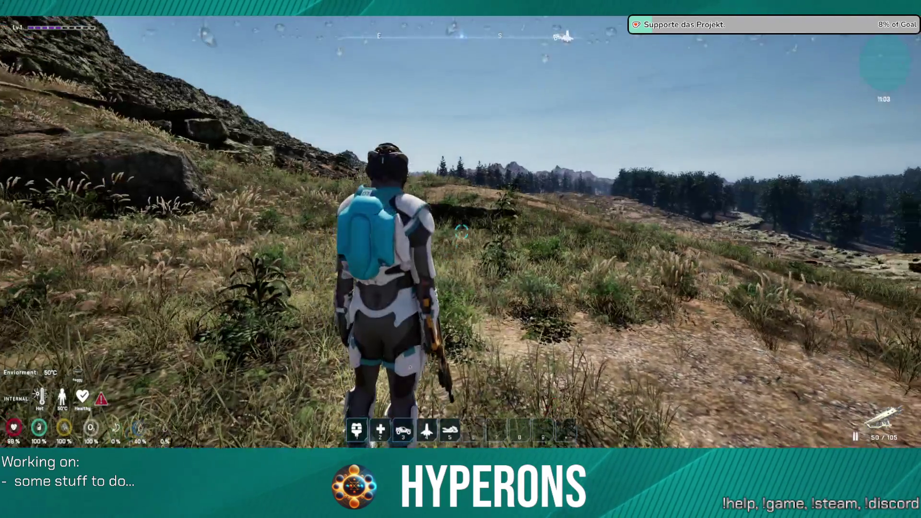
# Walk the astronaut up the grassy slope toward the rocky peak
pyautogui.press('w')
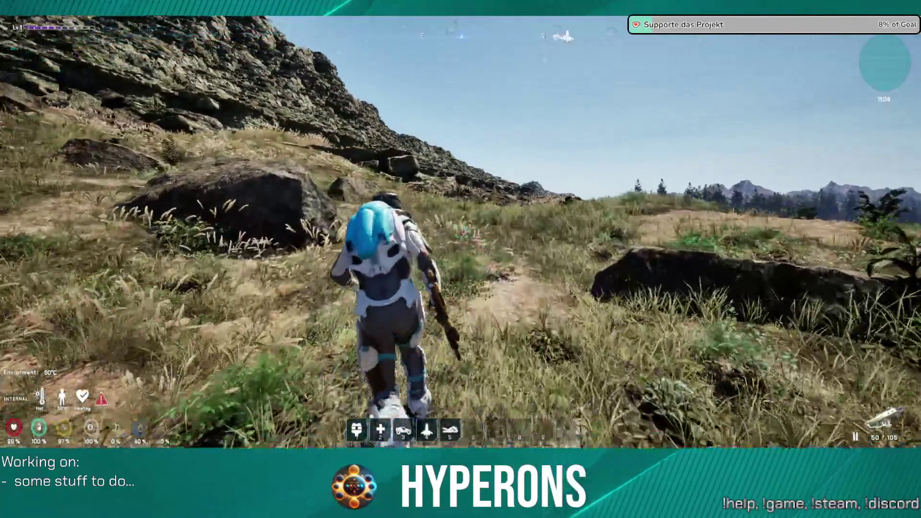
pyautogui.press('w')
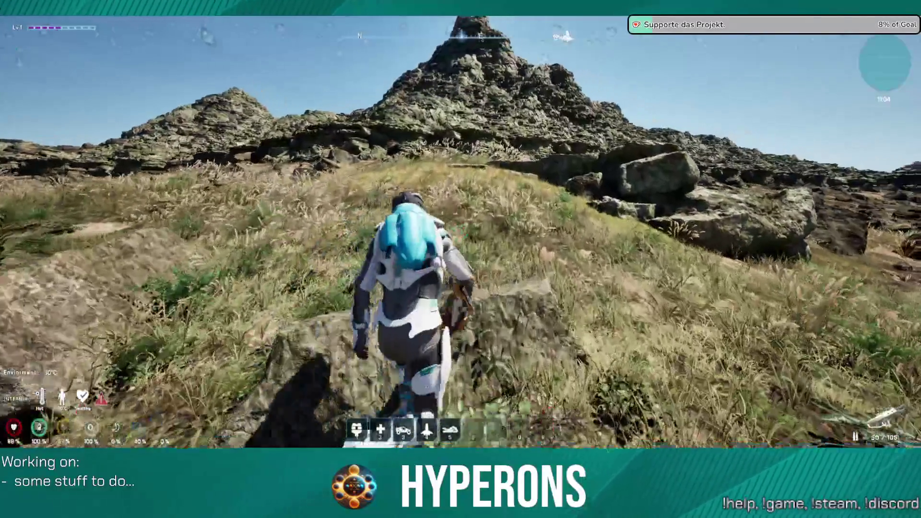
pyautogui.press('w')
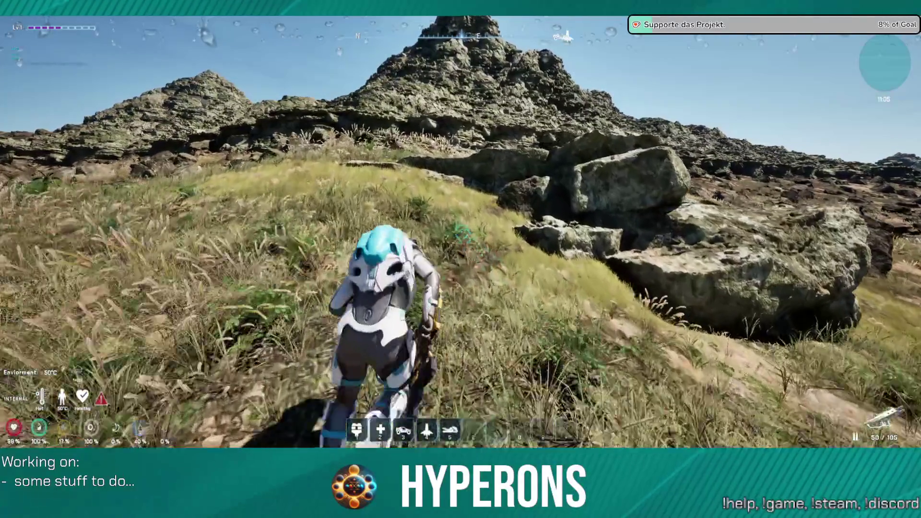
pyautogui.press('w')
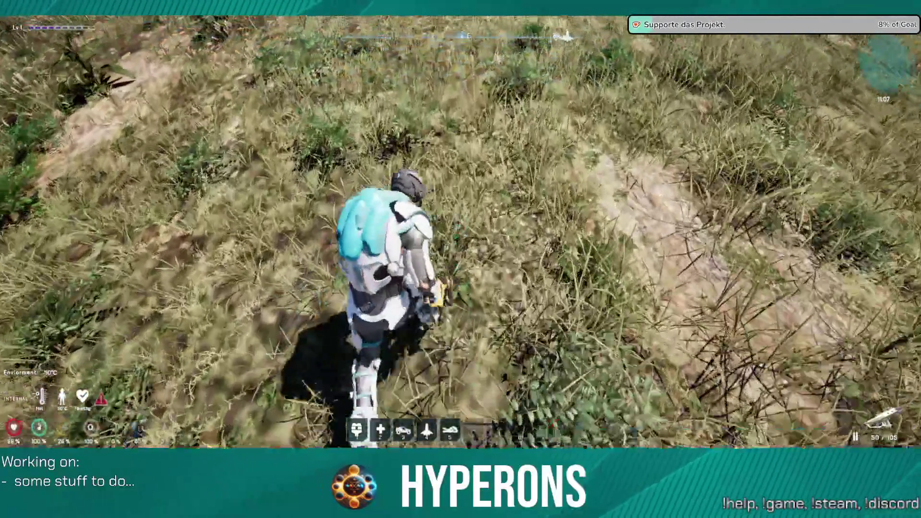
pyautogui.press('w')
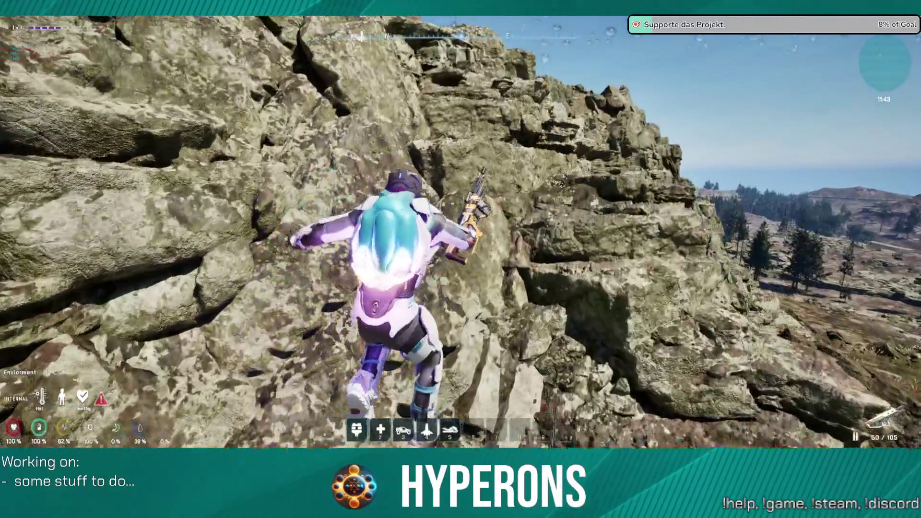
# Walk along the ledge and jetpack up the rock face onto the slope
pyautogui.press('w')
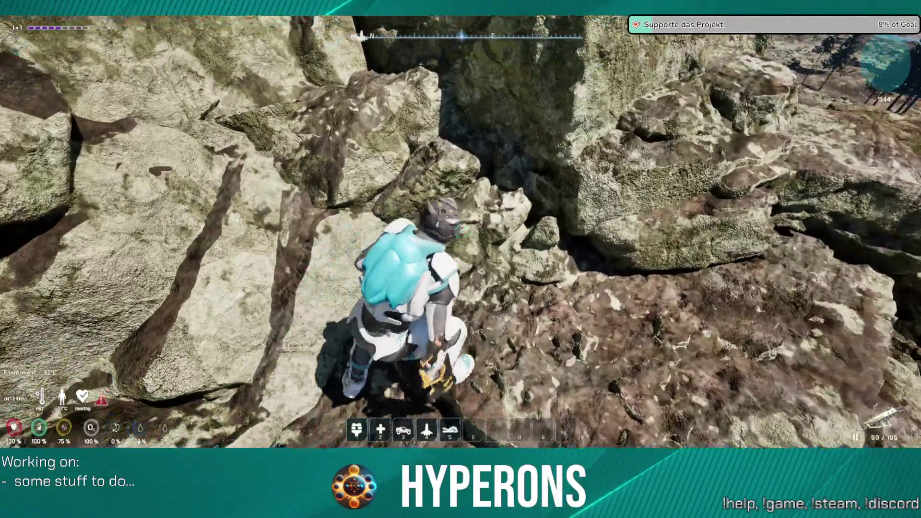
pyautogui.press('w')
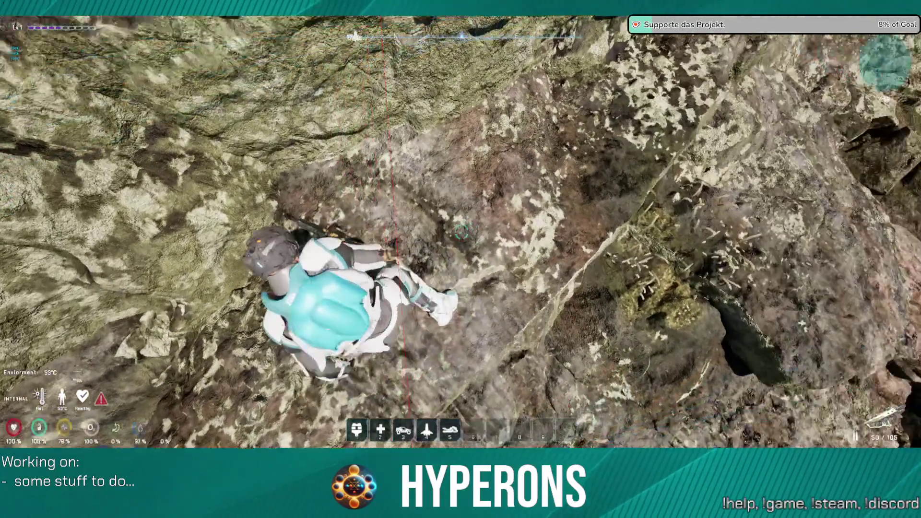
pyautogui.press('space')
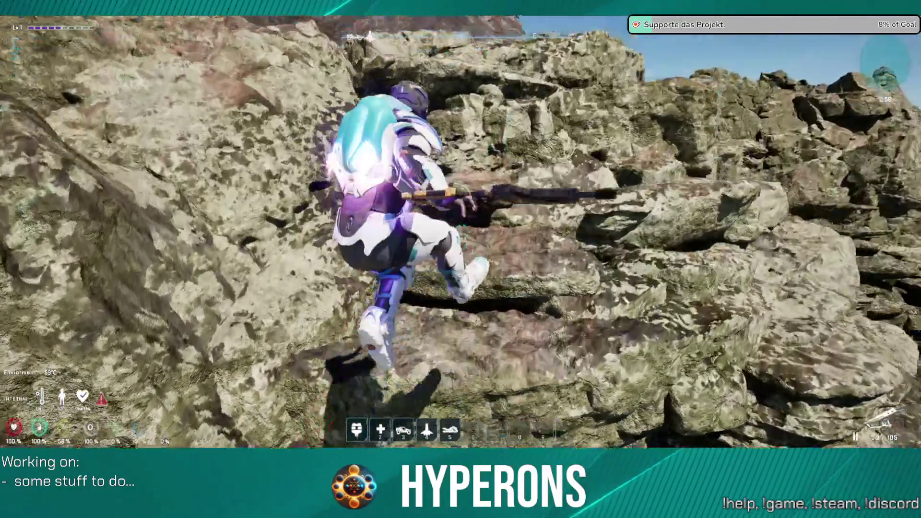
pyautogui.press('w')
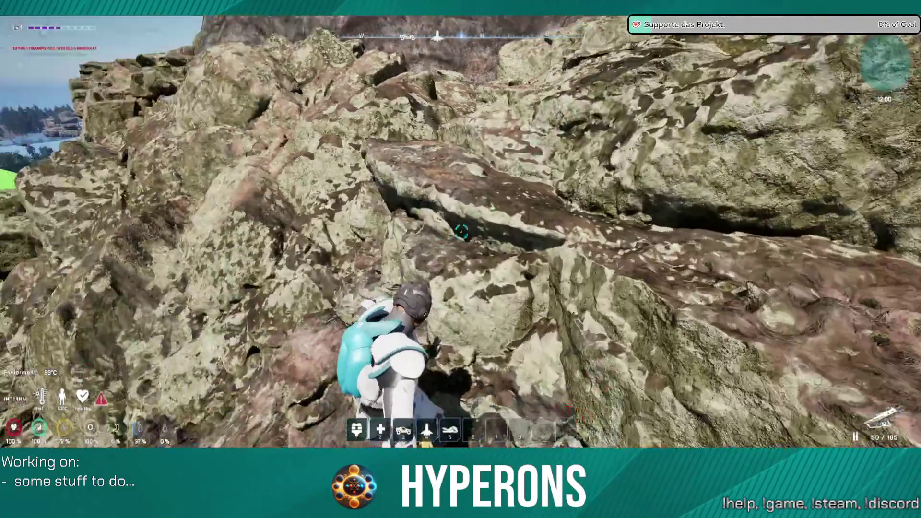
pyautogui.press('w')
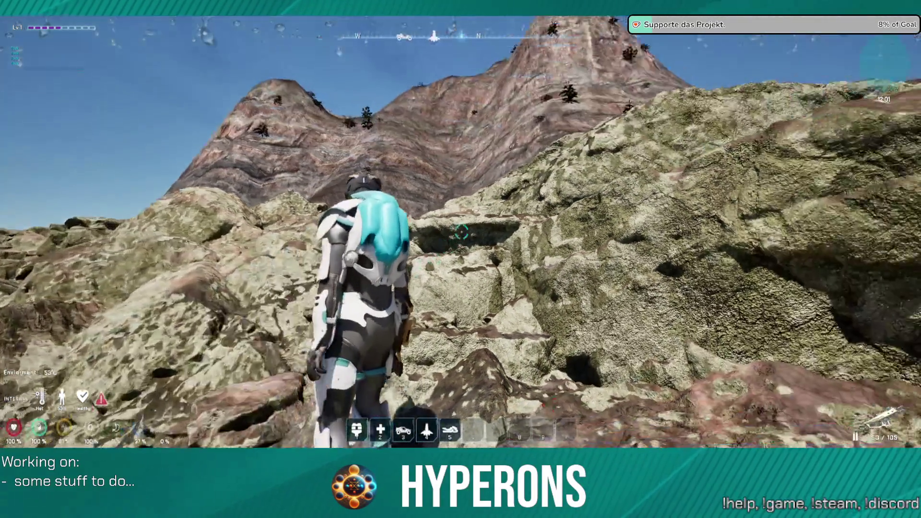
pyautogui.press('space')
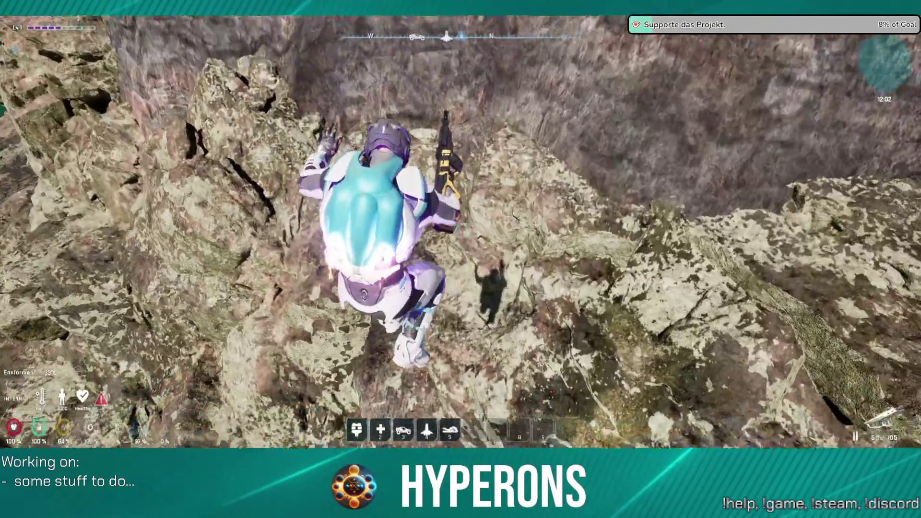
pyautogui.press('w')
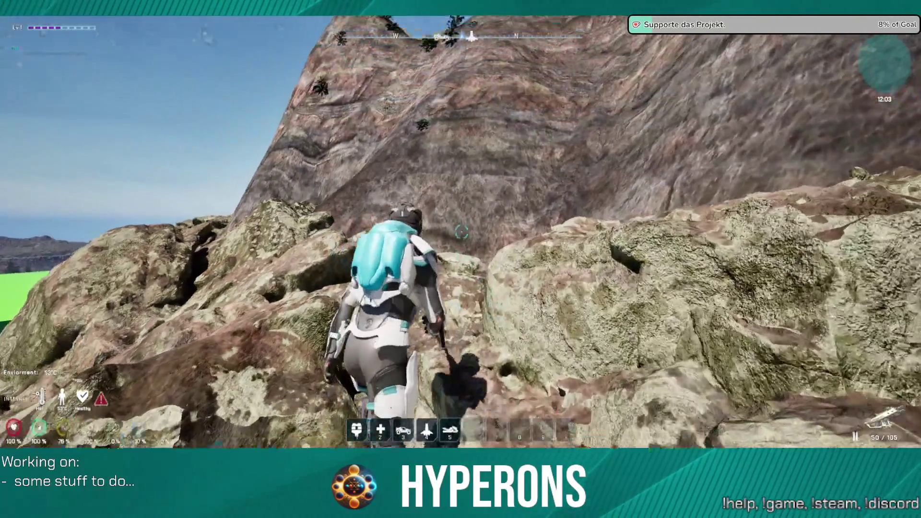
# Climb along the rock face and advance up the rocky ridge
pyautogui.press('a')
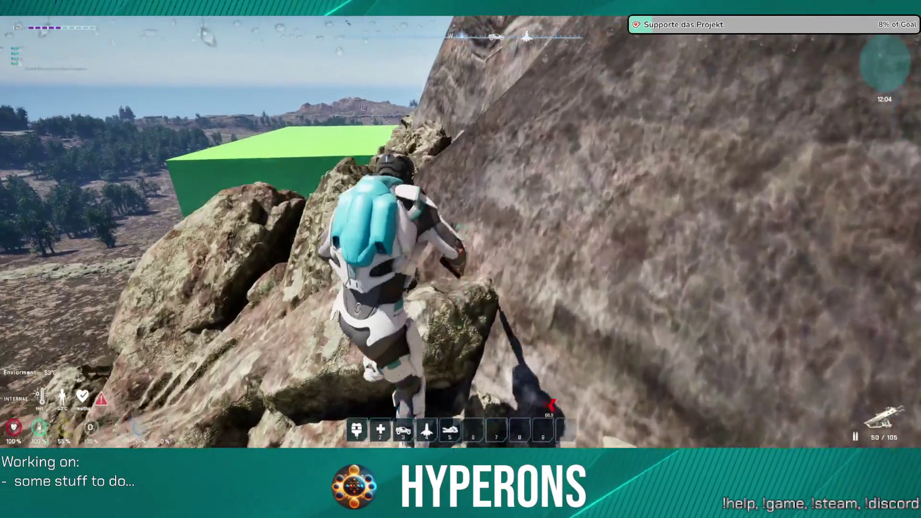
pyautogui.press('d')
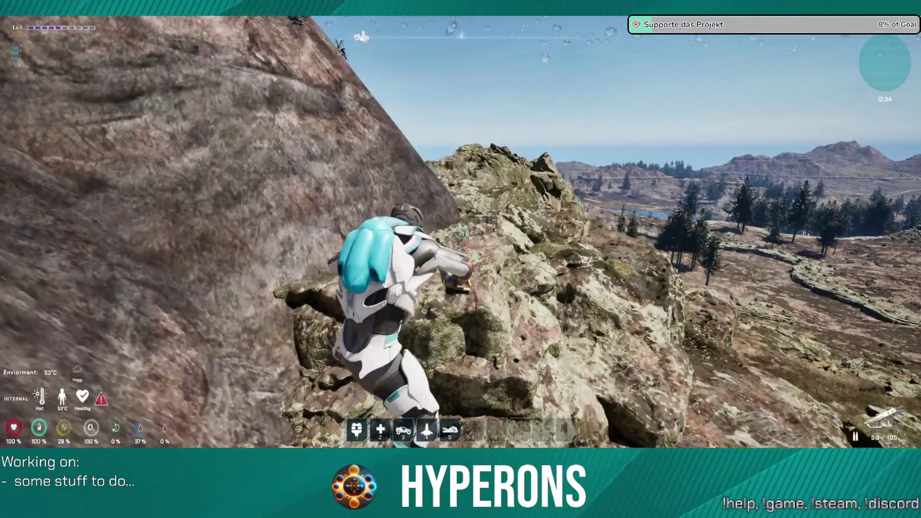
pyautogui.press('w')
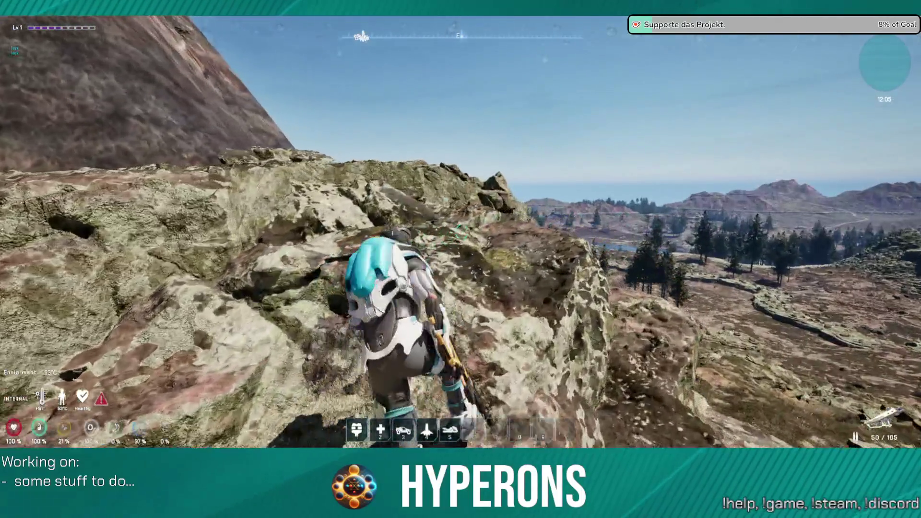
pyautogui.press('w')
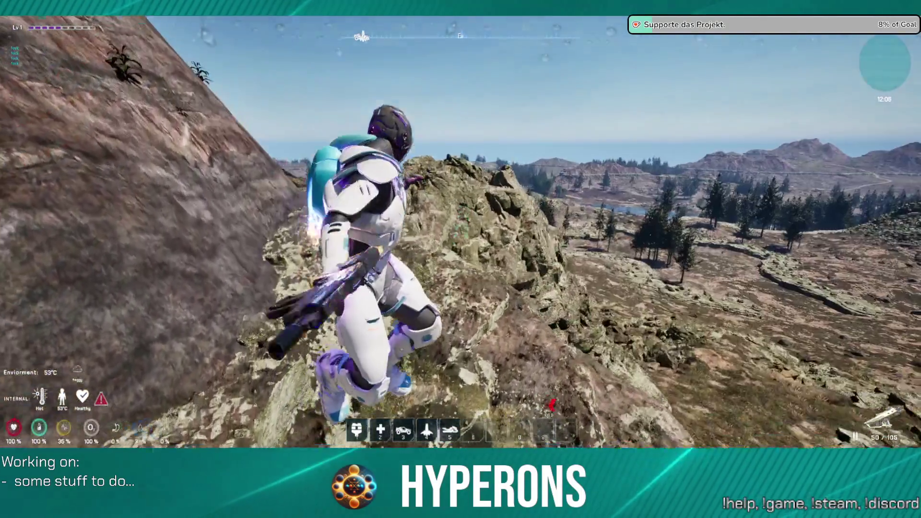
pyautogui.press('w')
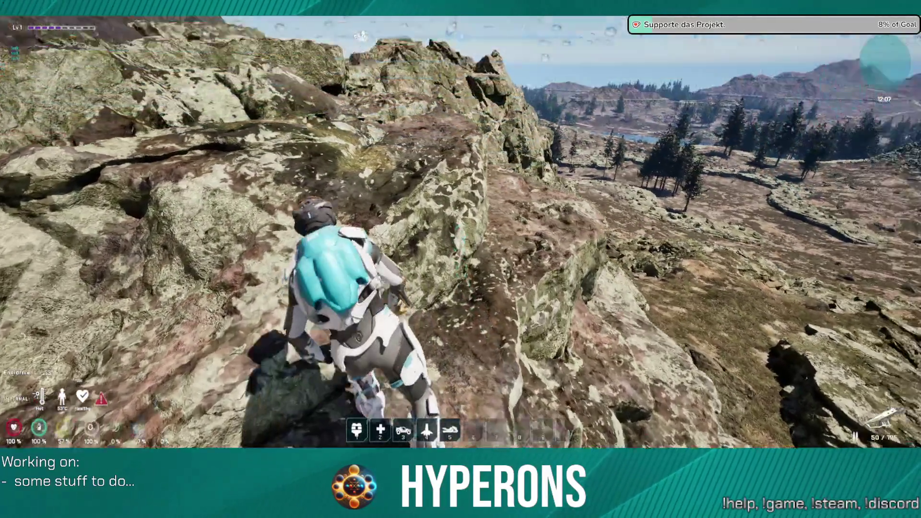
pyautogui.press('w')
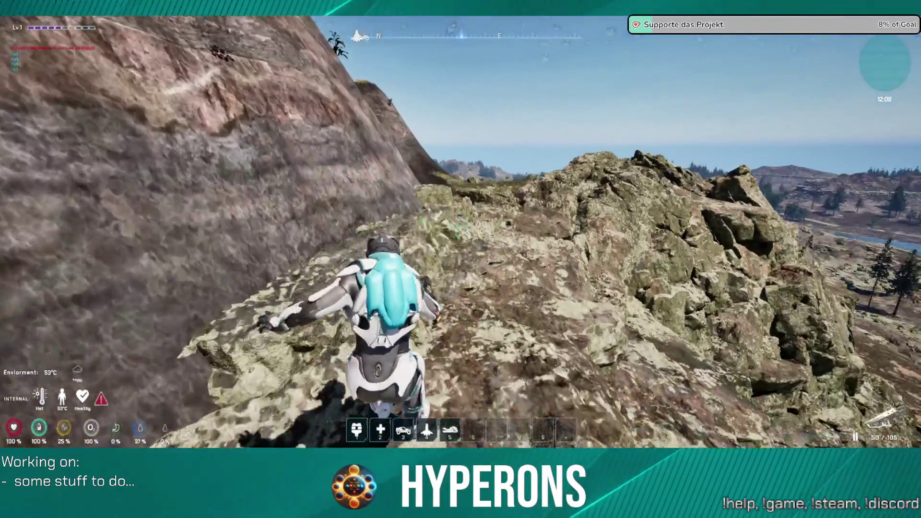
pyautogui.press('w')
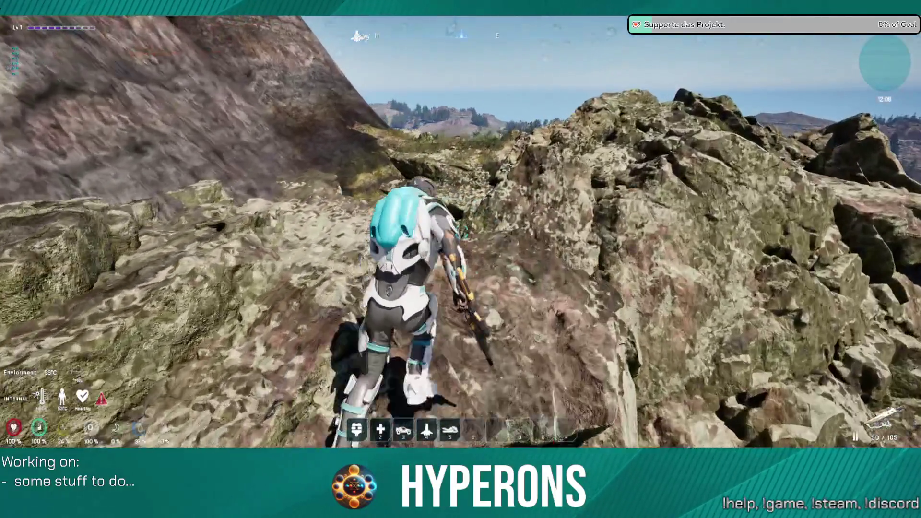
pyautogui.press('w')
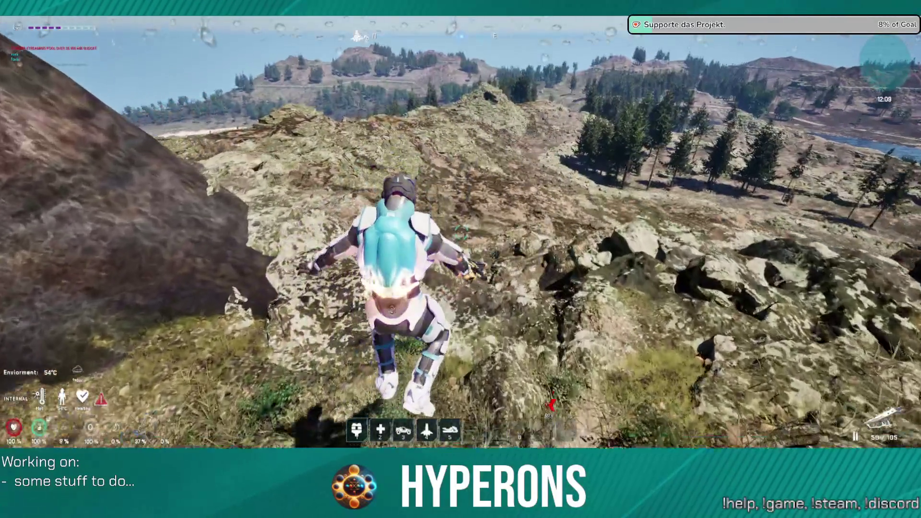
# Follow the ridge past the large rock wall and leap toward the rock cone
pyautogui.press('w')
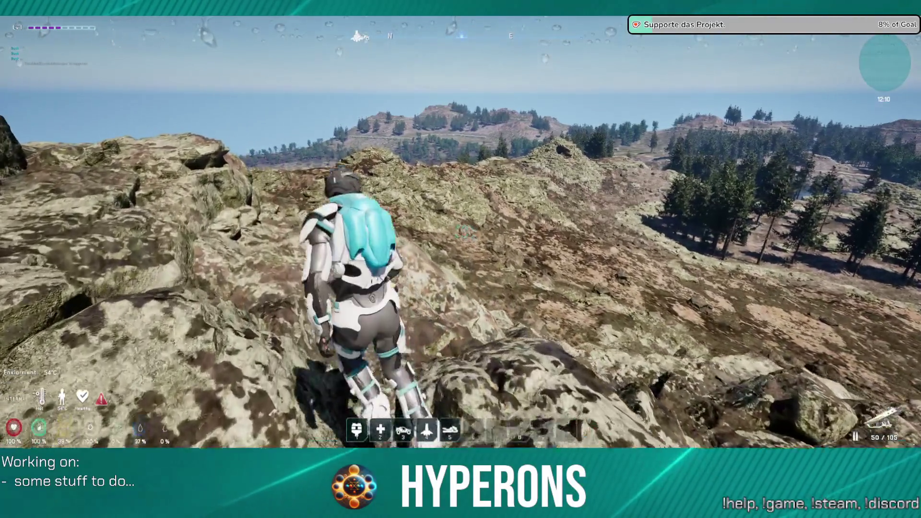
pyautogui.press('w')
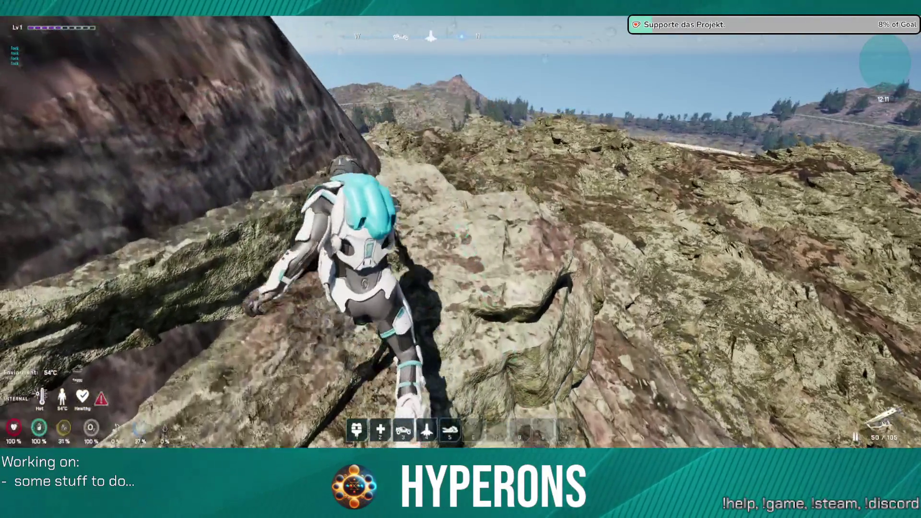
pyautogui.press('w')
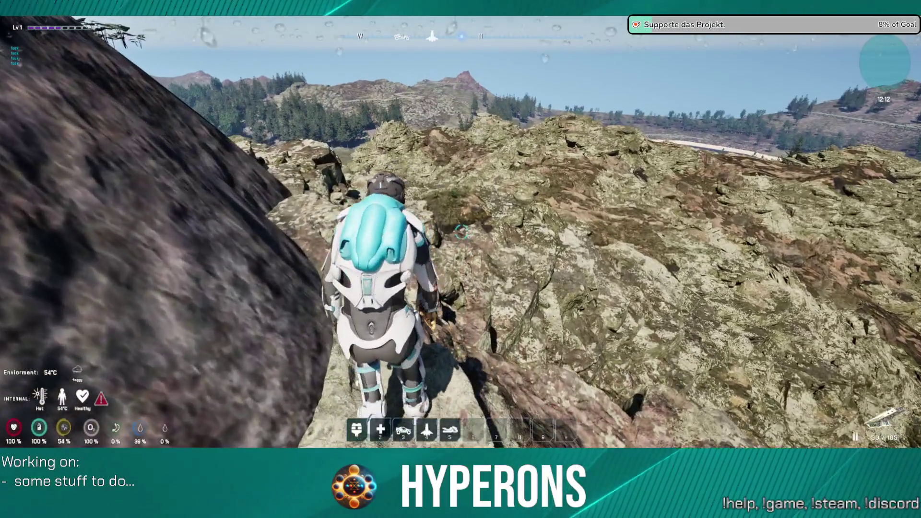
pyautogui.press('w')
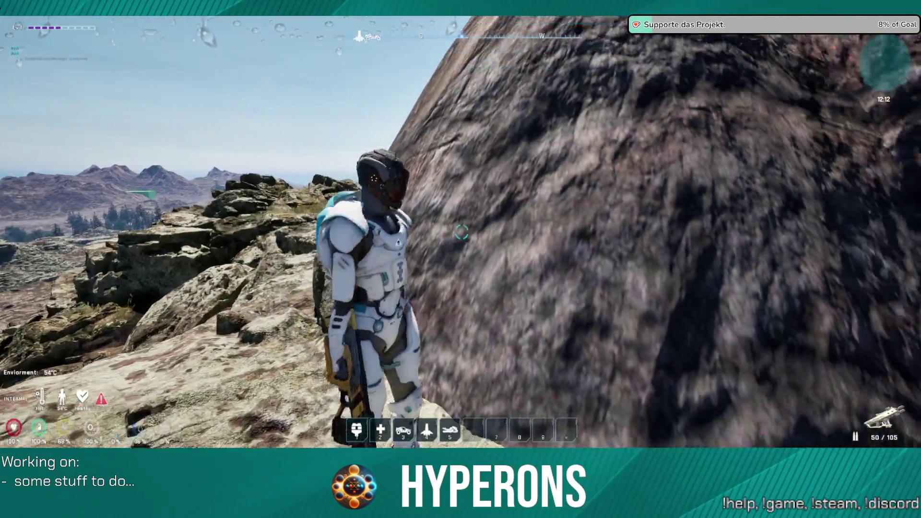
pyautogui.press('space')
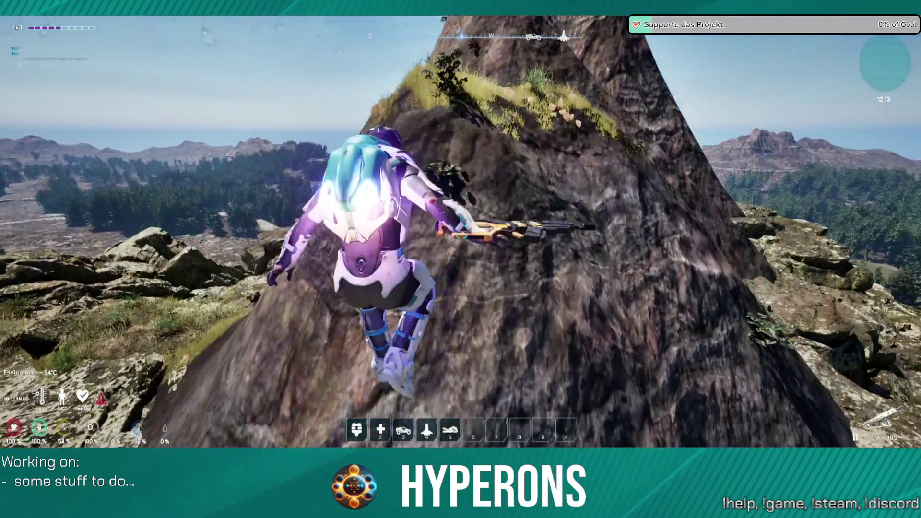
# Climb the grassy ridge and rock face to reach the ridge facing the green block
pyautogui.press('w')
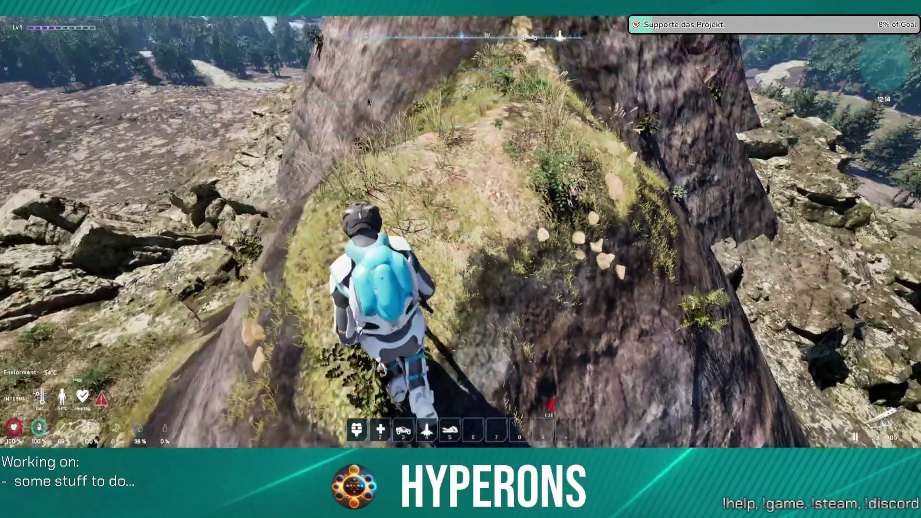
pyautogui.press('w')
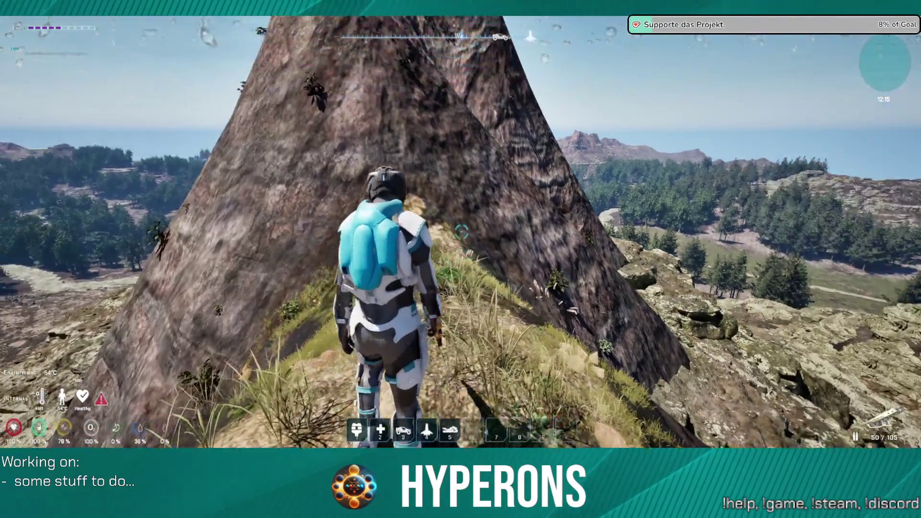
pyautogui.press('w')
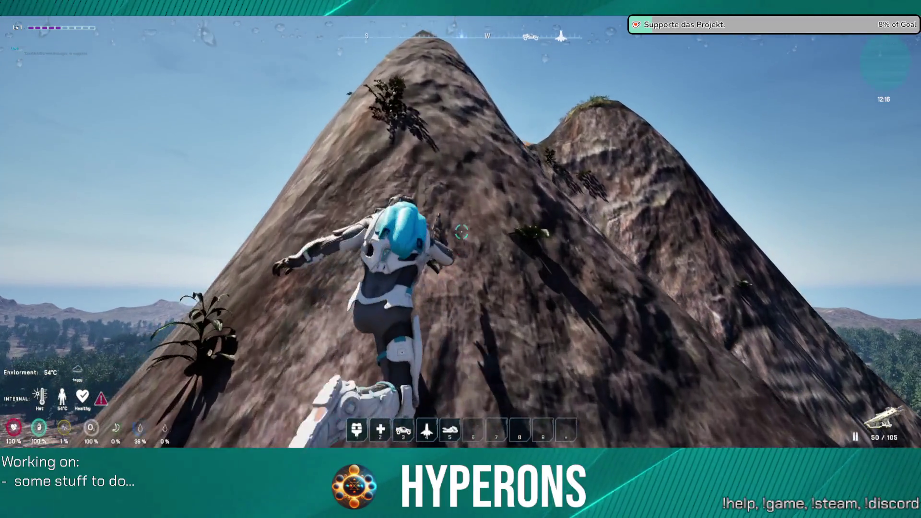
pyautogui.press('w')
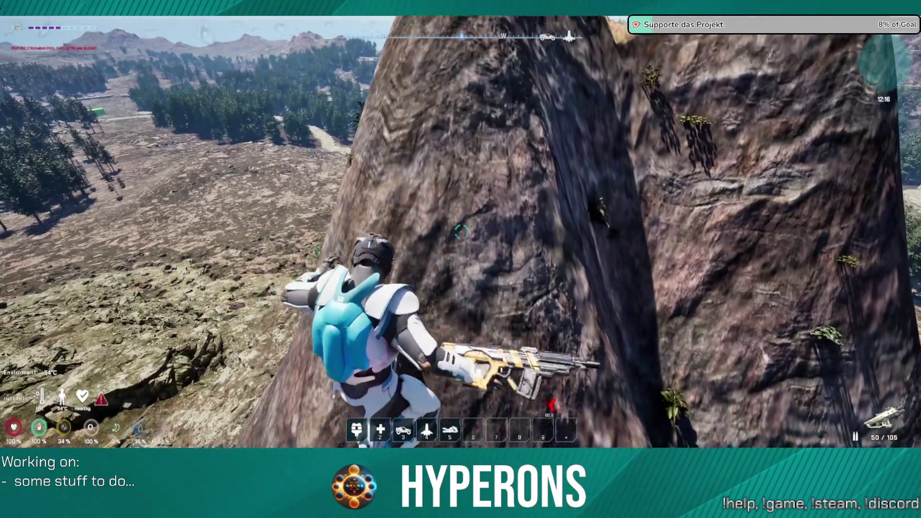
pyautogui.press('w')
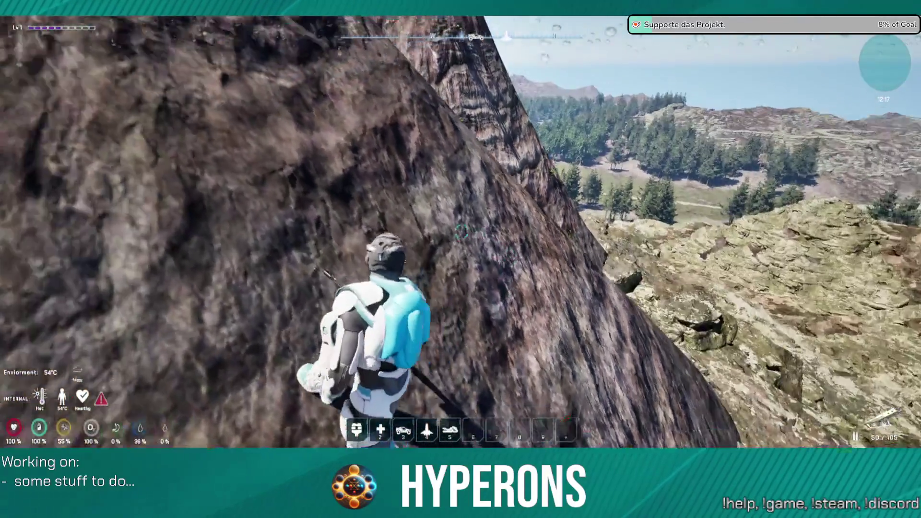
pyautogui.press('w')
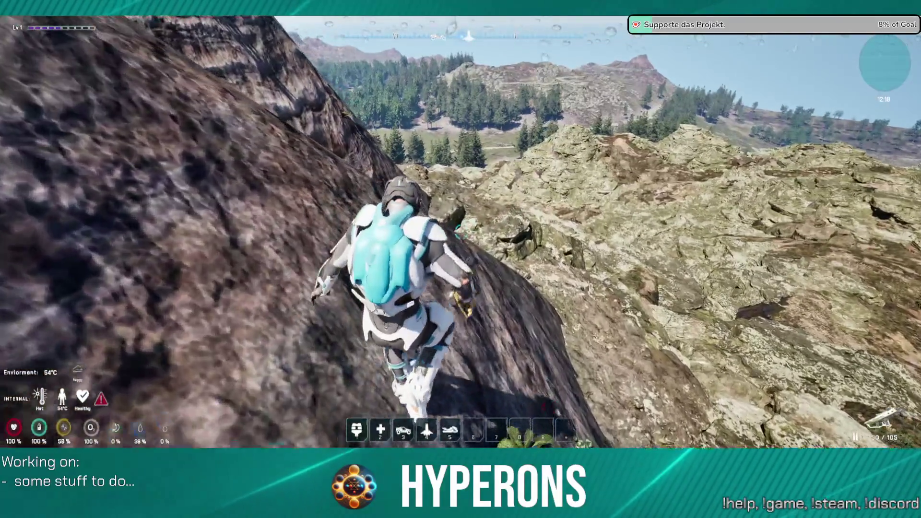
pyautogui.press('w')
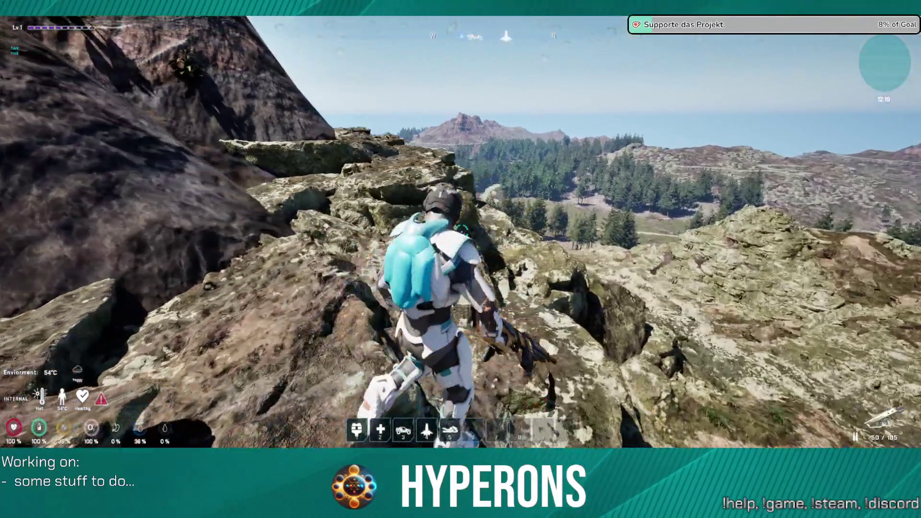
pyautogui.press('w')
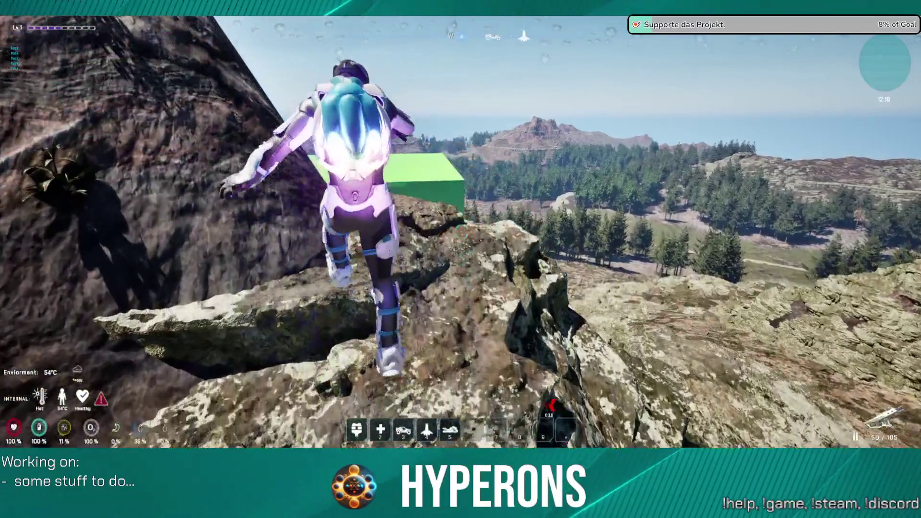
pyautogui.press('w')
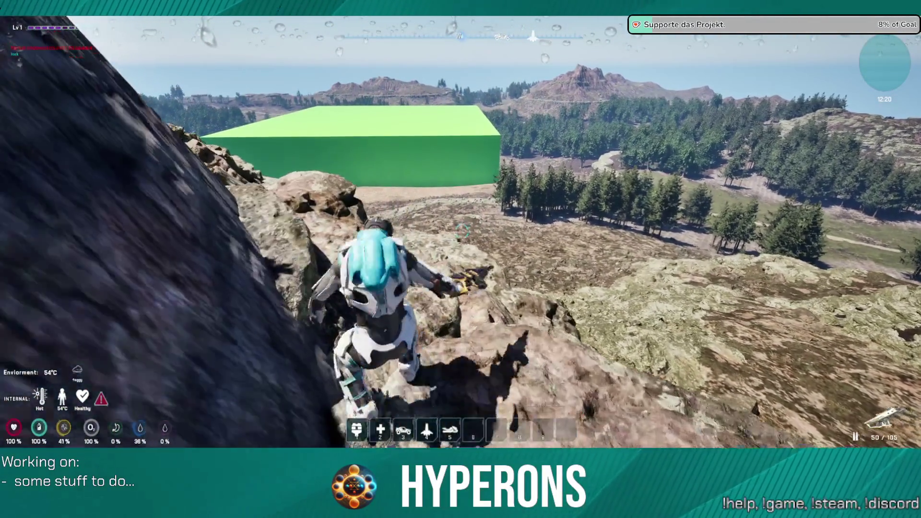
# Jetpack off the ledge and descend onto the rocks below the green block
pyautogui.press('a')
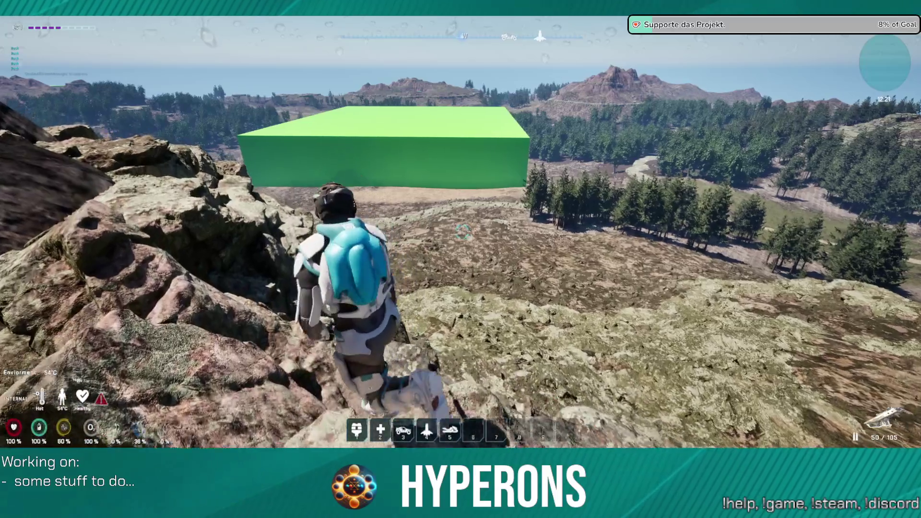
pyautogui.press('w')
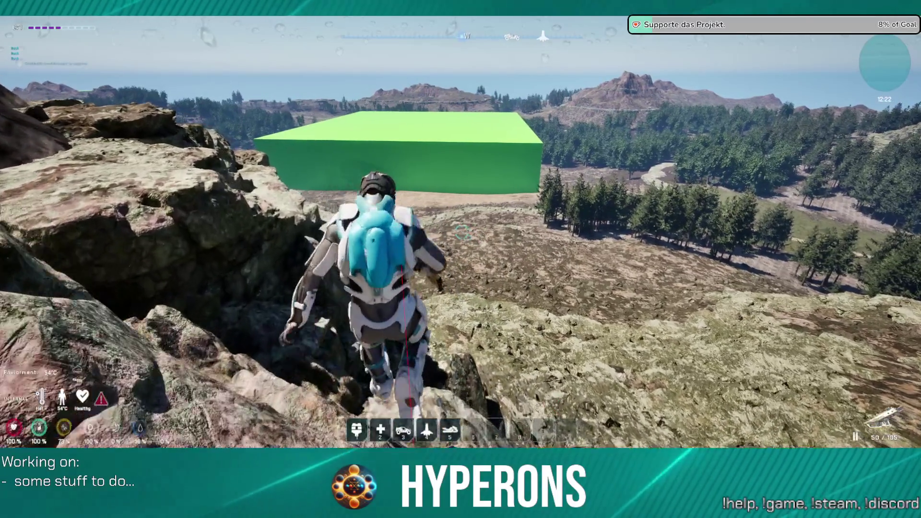
pyautogui.press('space')
pyautogui.press('w')
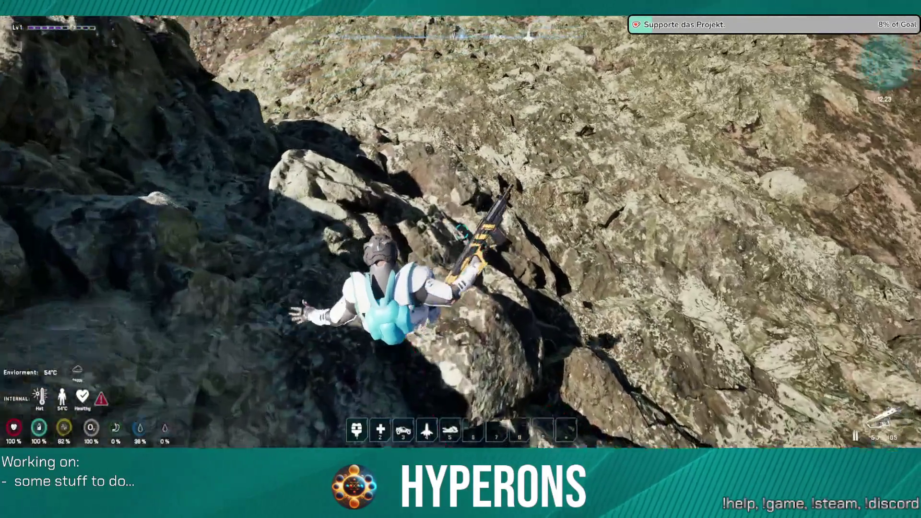
pyautogui.press('w')
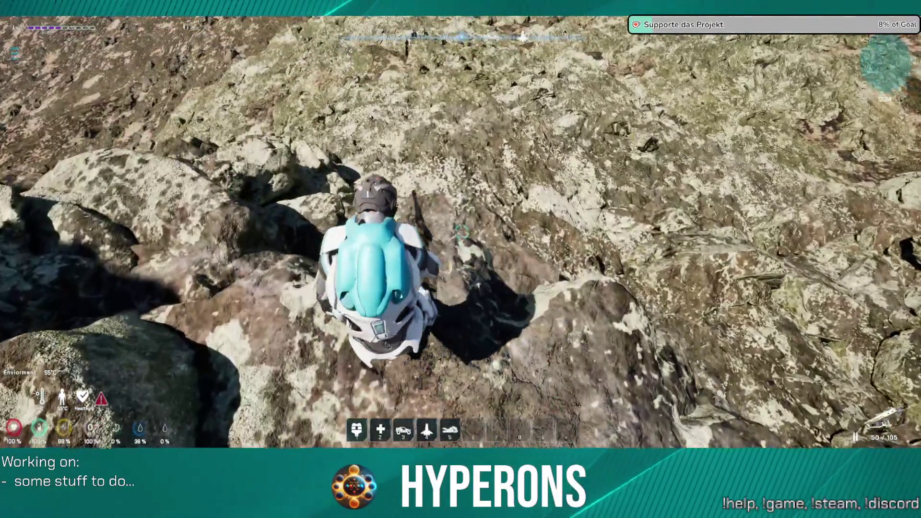
pyautogui.press('w')
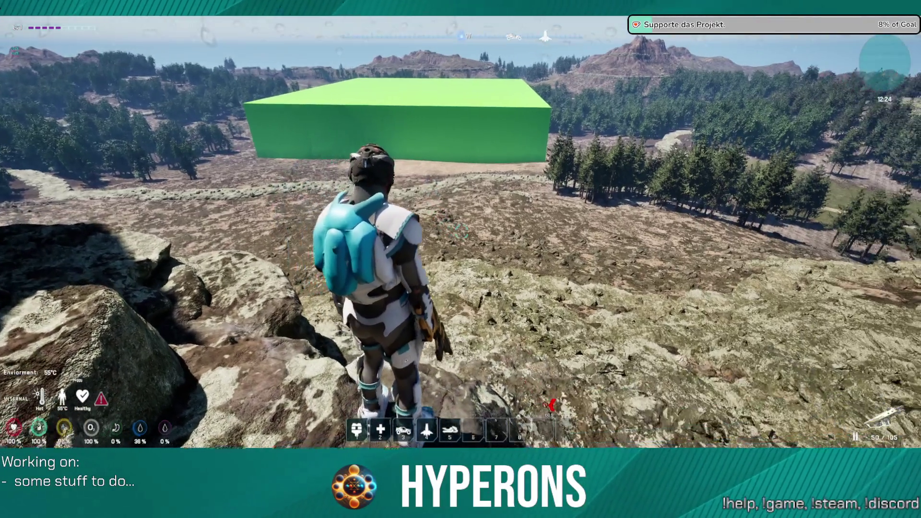
# Jetpack down the rocky slope and climb onto the large boulder
pyautogui.press('space')
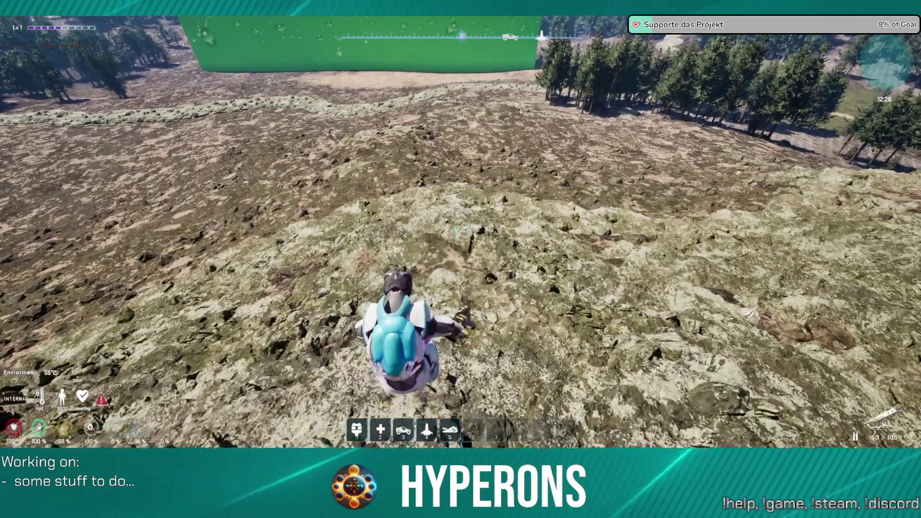
pyautogui.press('w')
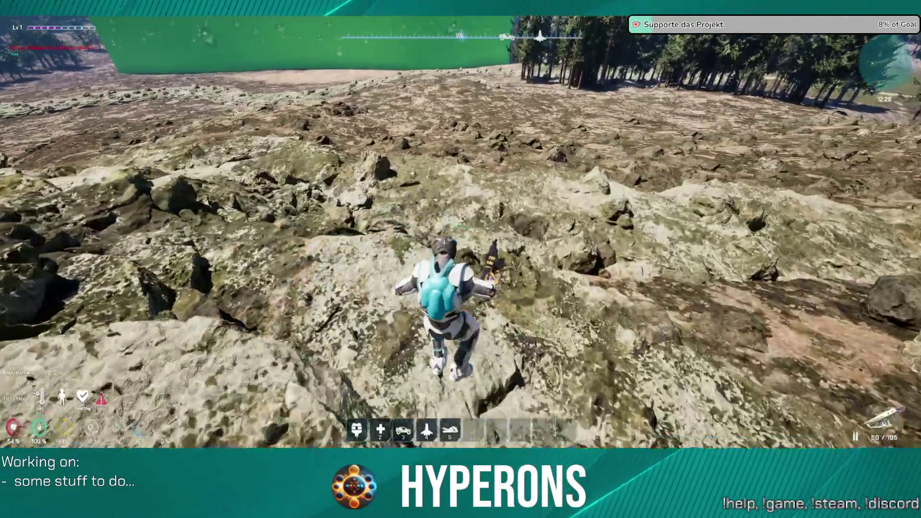
pyautogui.press('w')
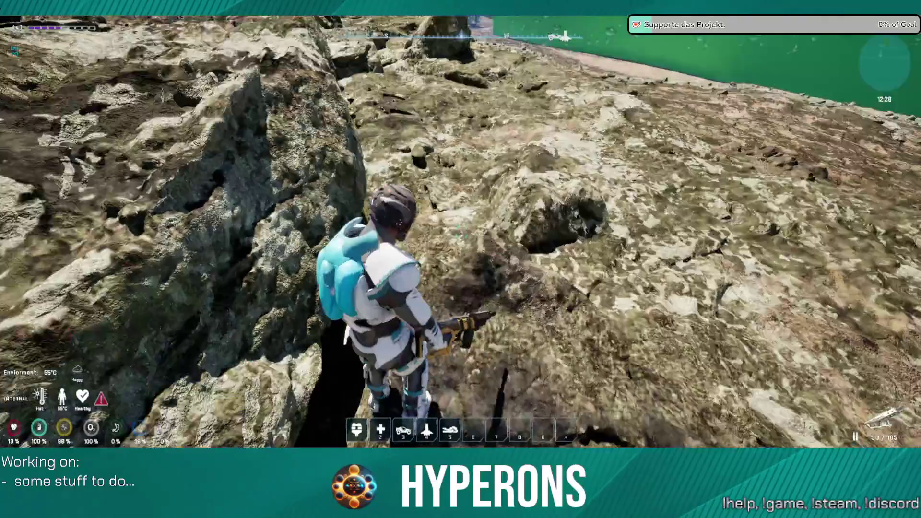
pyautogui.press('w')
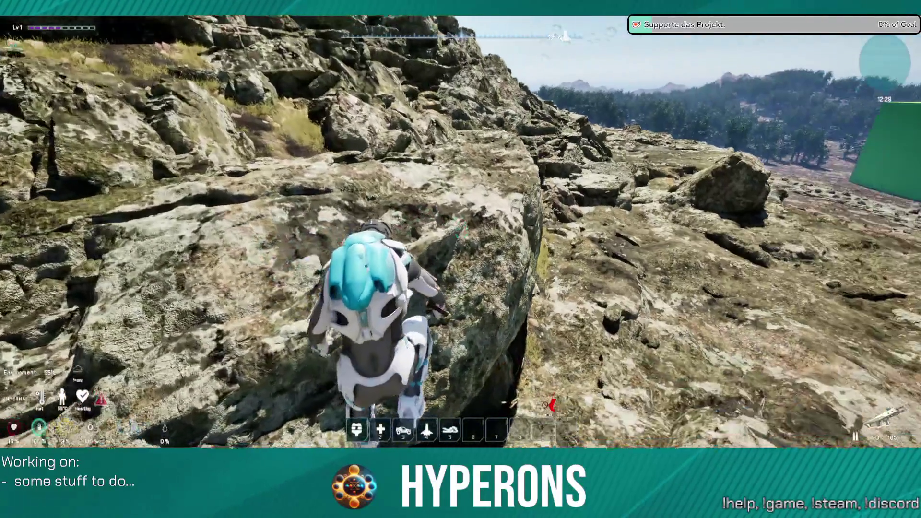
# Climb over the boulder, cross the rock crevice, and reach the grassy slope
pyautogui.press('w')
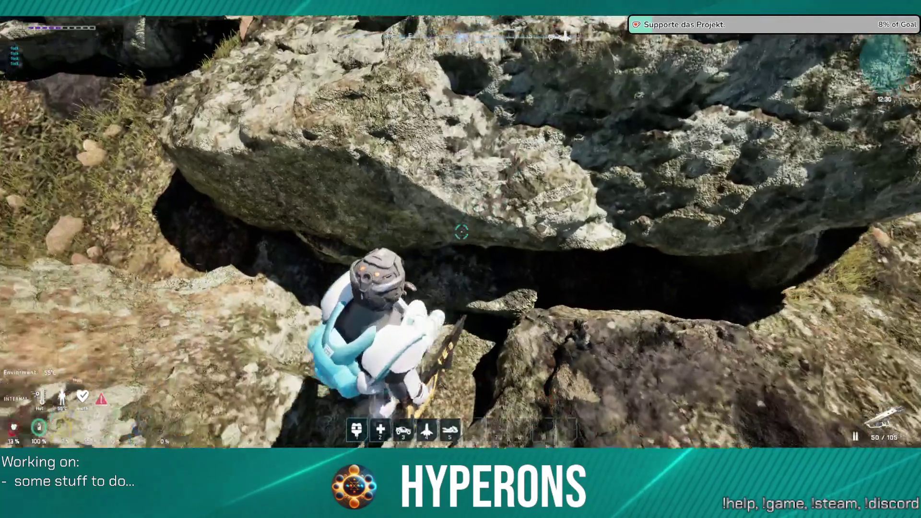
pyautogui.press('w')
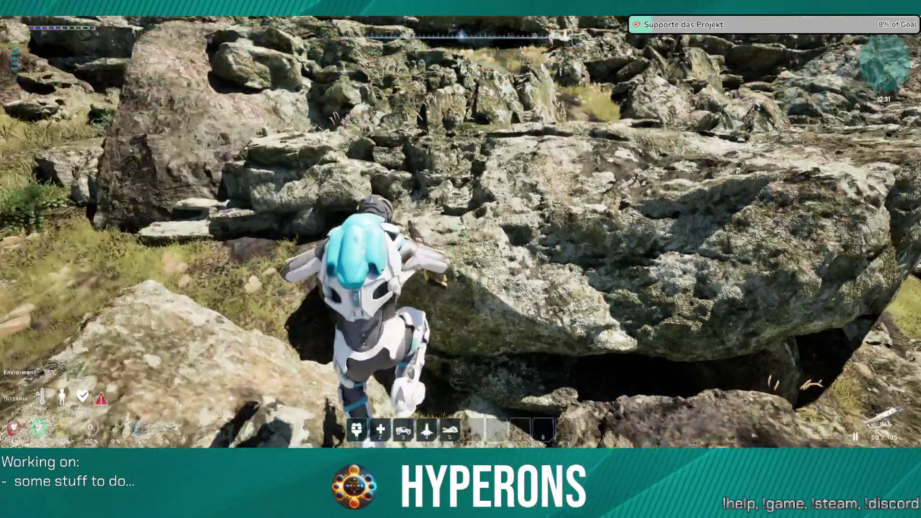
pyautogui.press('w')
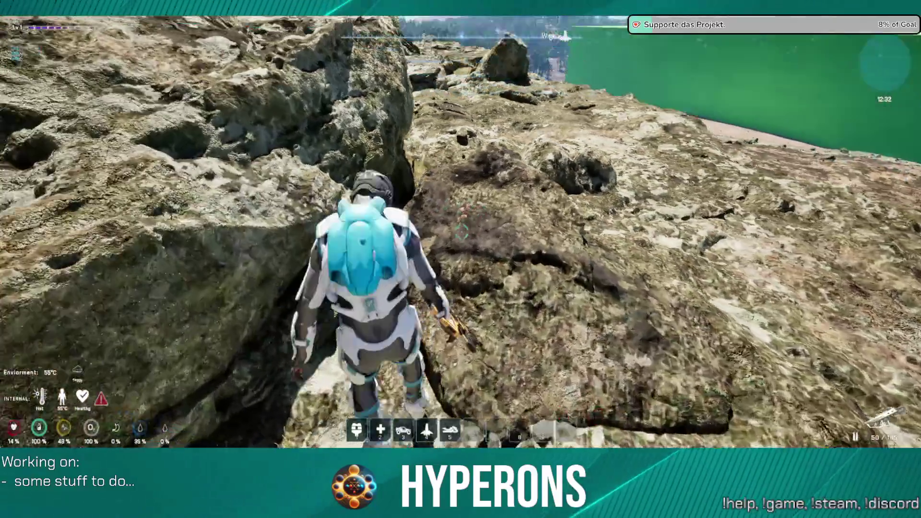
pyautogui.press('w')
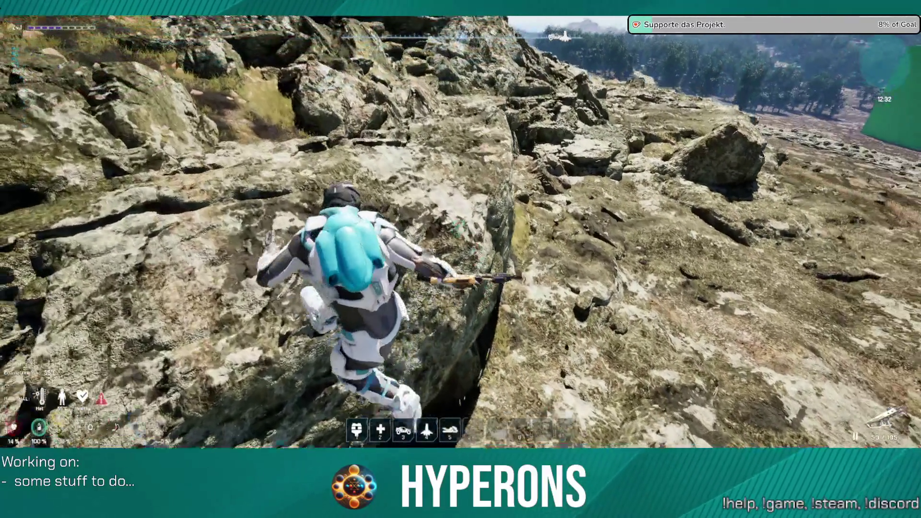
pyautogui.press('w')
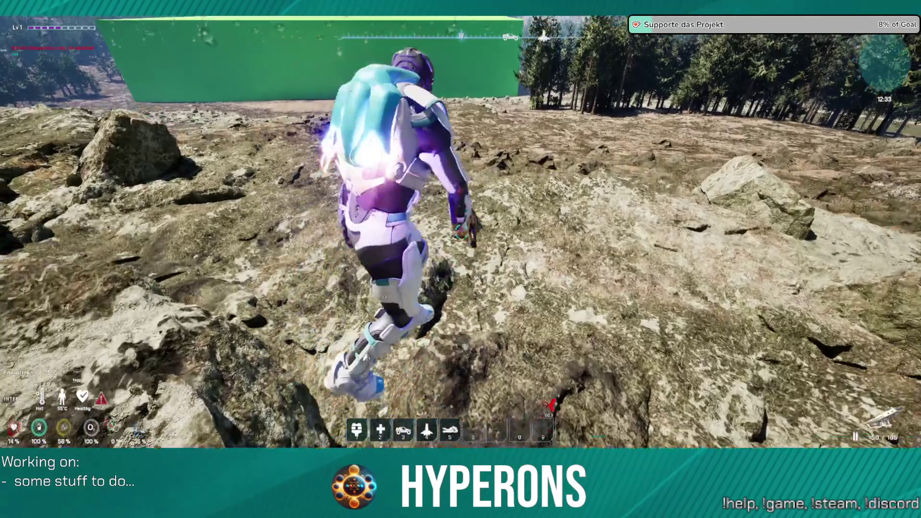
pyautogui.press('w')
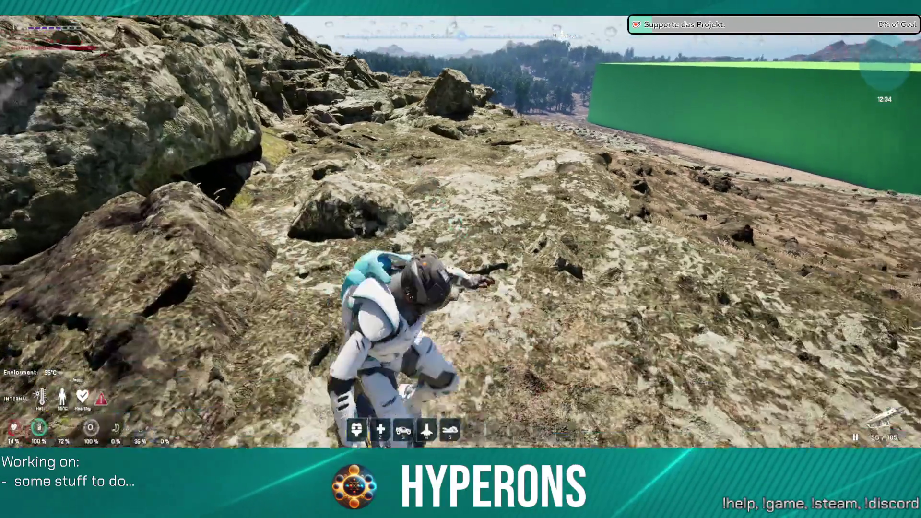
# Walk back over the rocks and along the crevice
pyautogui.press('w')
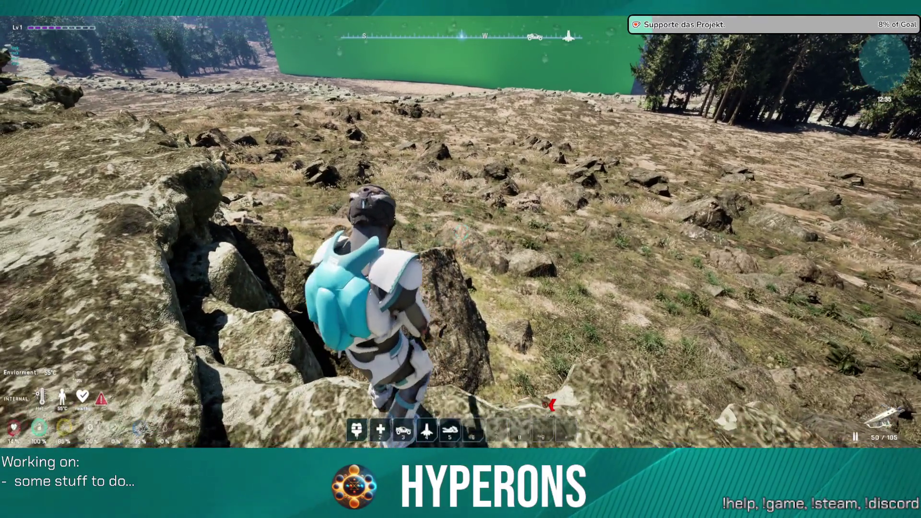
pyautogui.press('w')
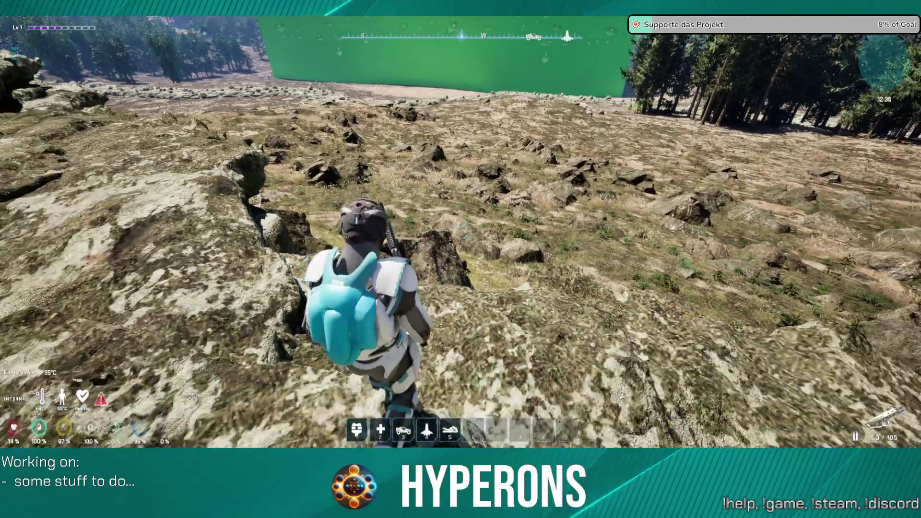
pyautogui.press('w')
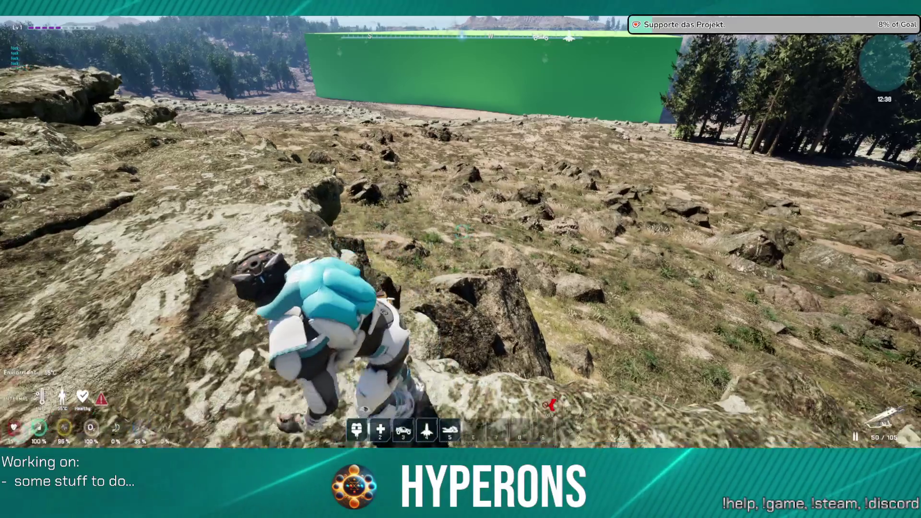
pyautogui.press('w')
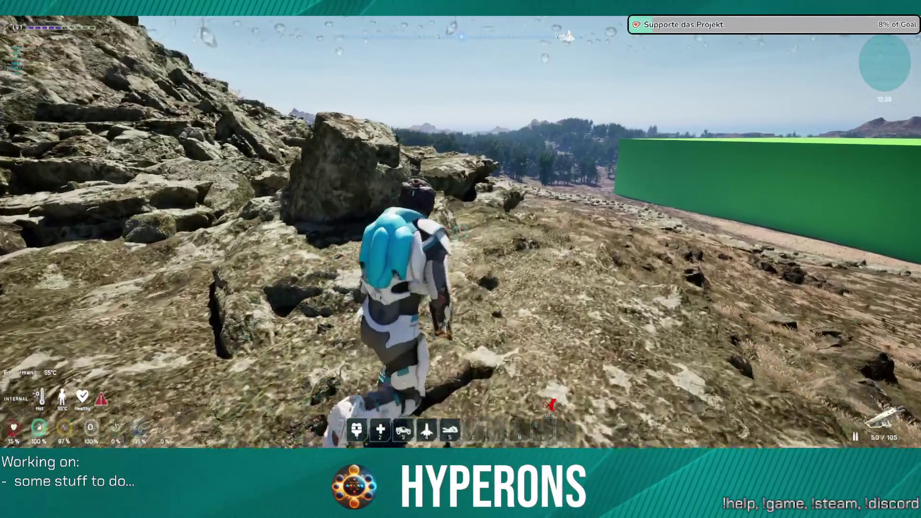
pyautogui.press('w')
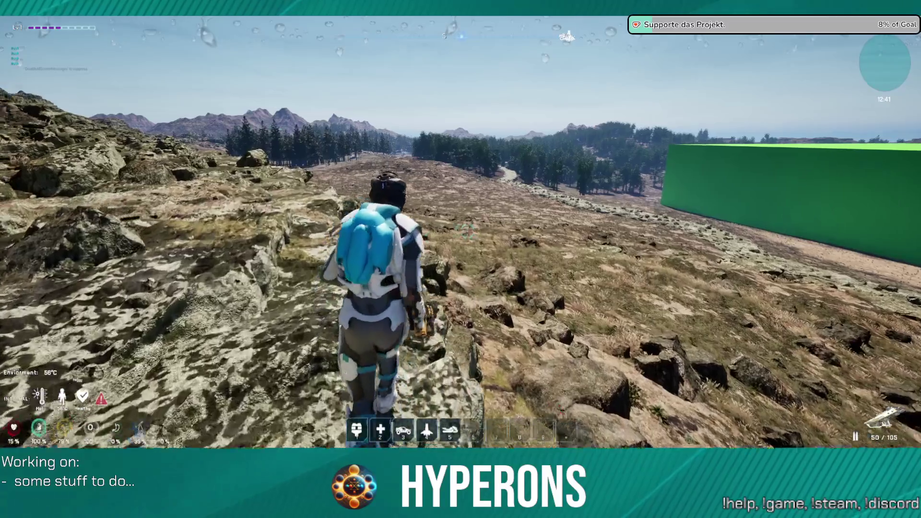
pyautogui.press('w')
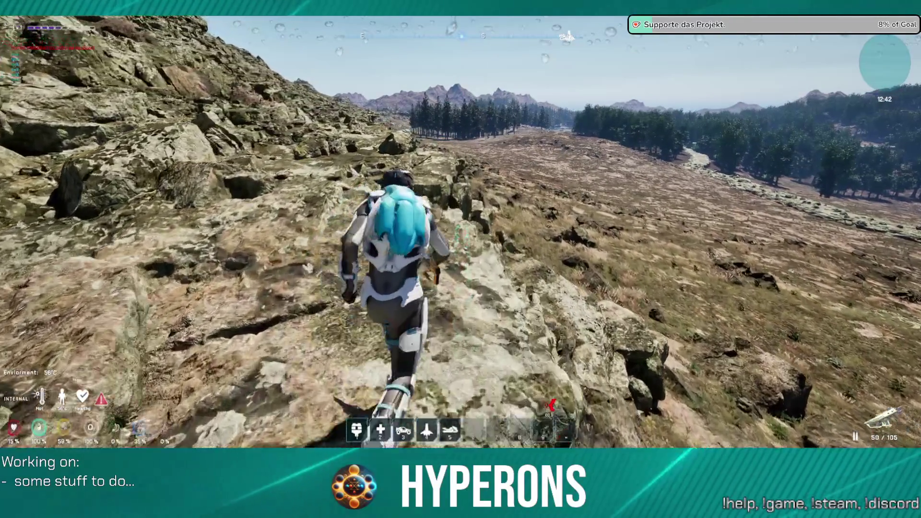
# Jump along the ridge with the jetpack and descend into the grass among the rocks
pyautogui.press('w')
pyautogui.press('space')
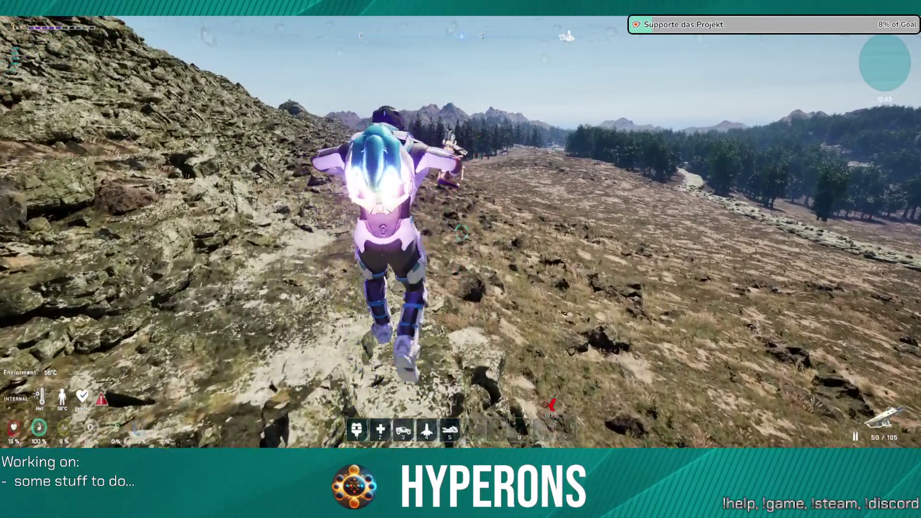
pyautogui.press('w')
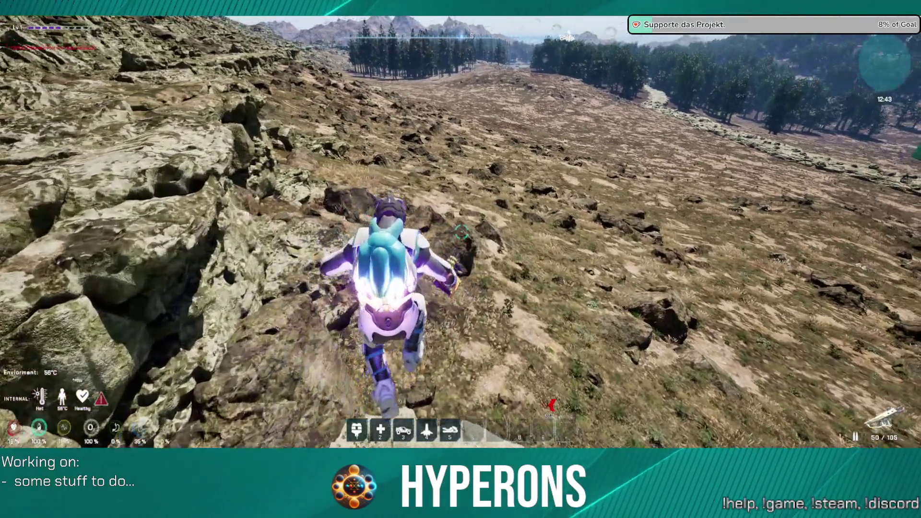
pyautogui.press('w')
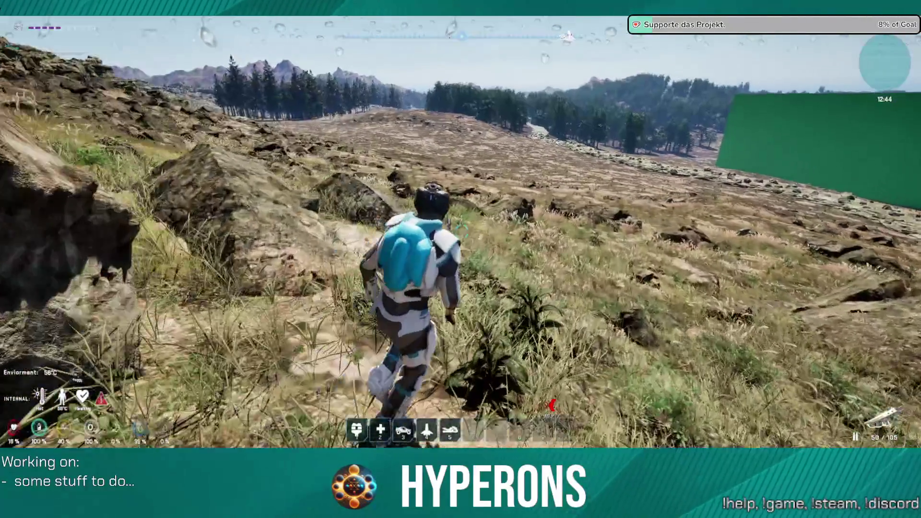
pyautogui.press('w')
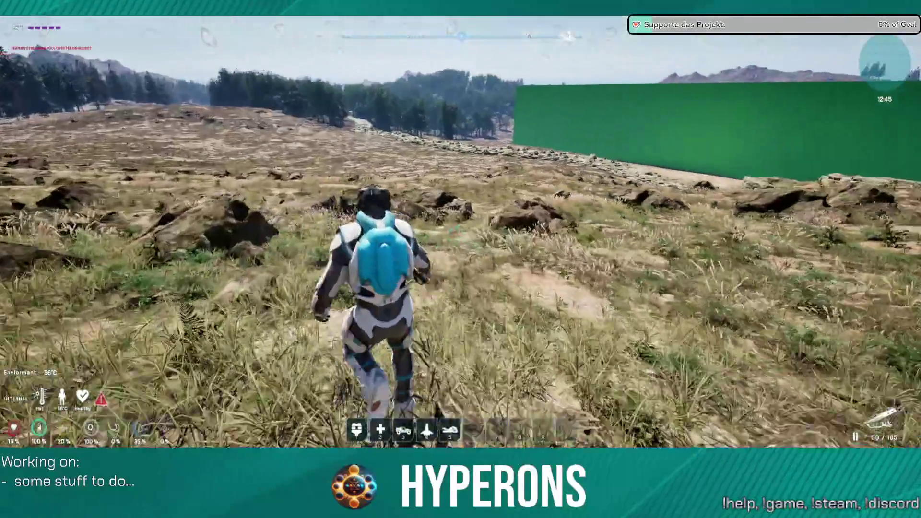
pyautogui.press('w')
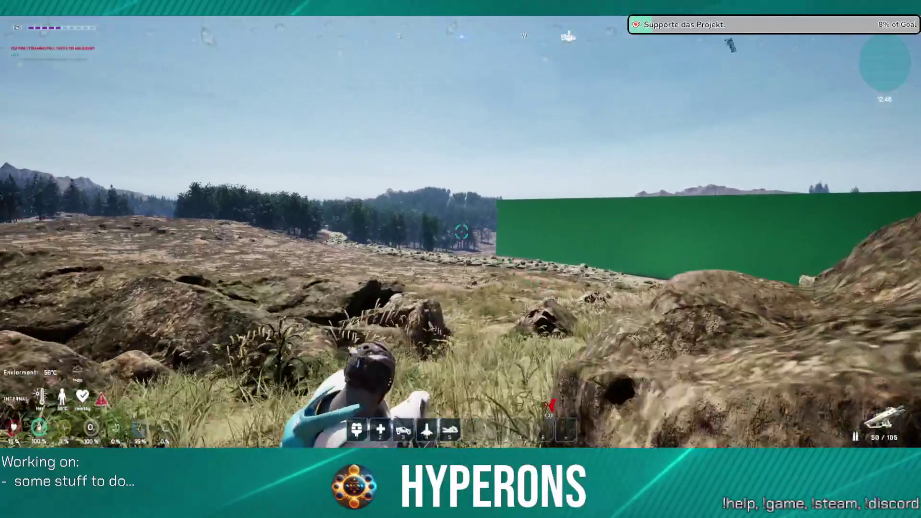
# Climb over the large rock and walk down onto the grassy plain
pyautogui.press('w')
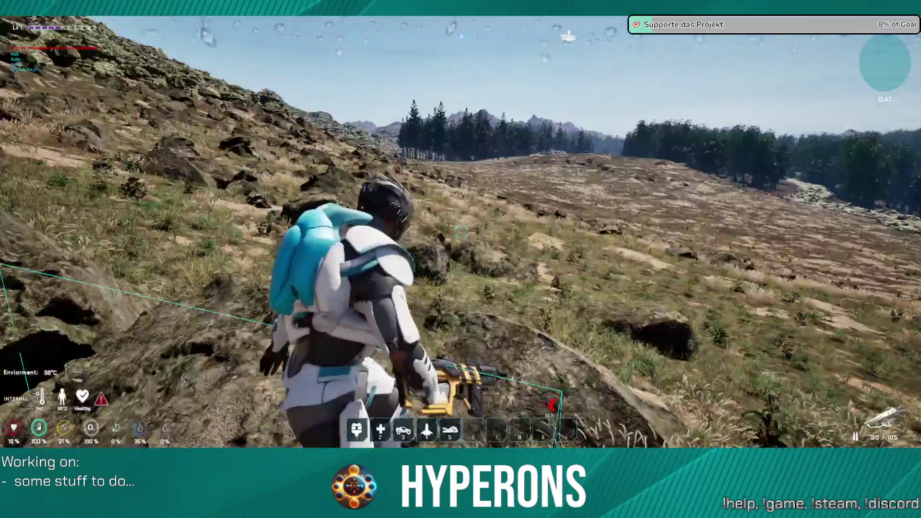
pyautogui.press('w')
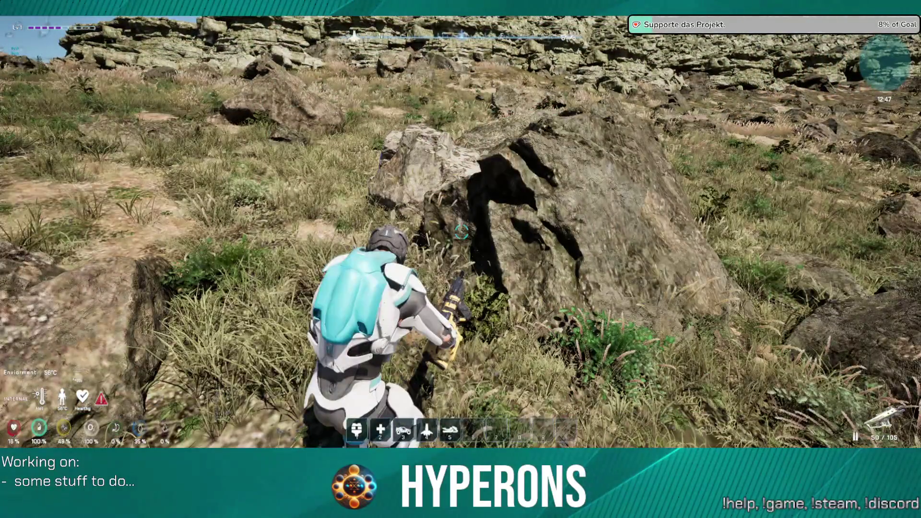
pyautogui.press('w')
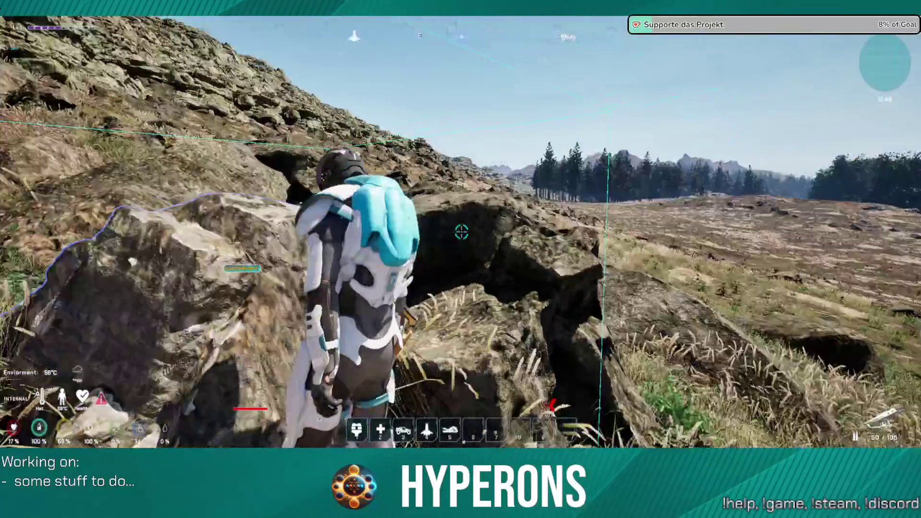
pyautogui.press('w')
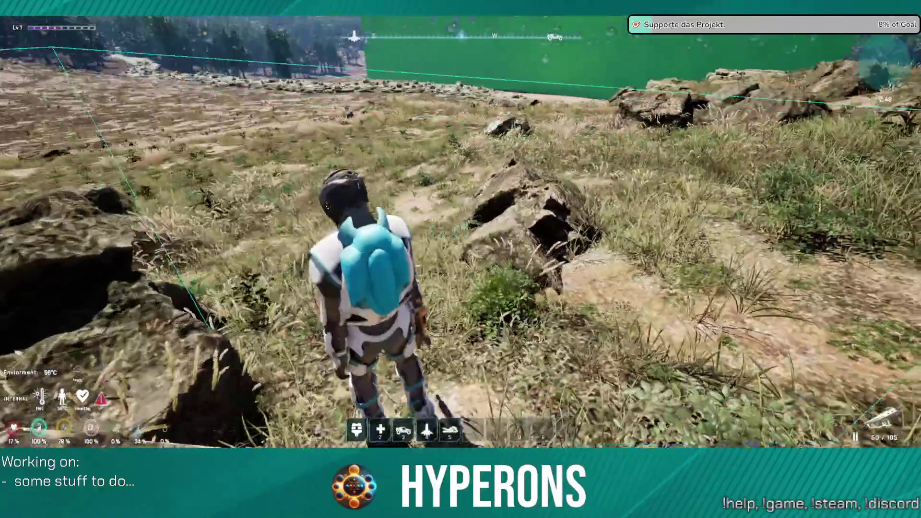
pyautogui.press('w')
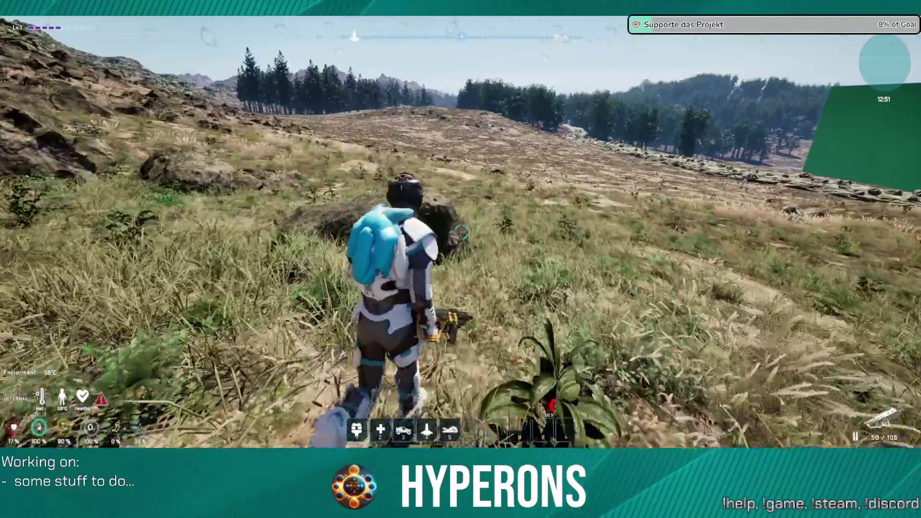
pyautogui.press('w')
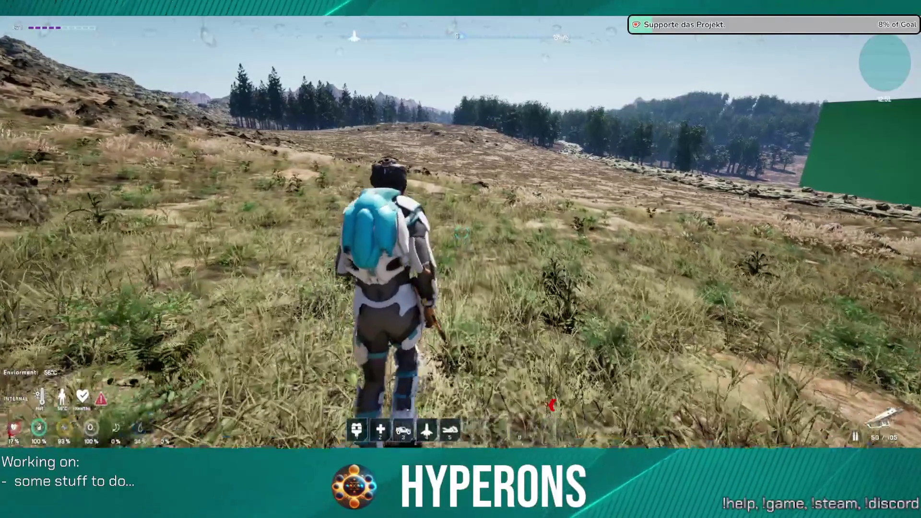
# Draw the rifle, walk through the field, boost off the ground, and pause the game
pyautogui.press('r')
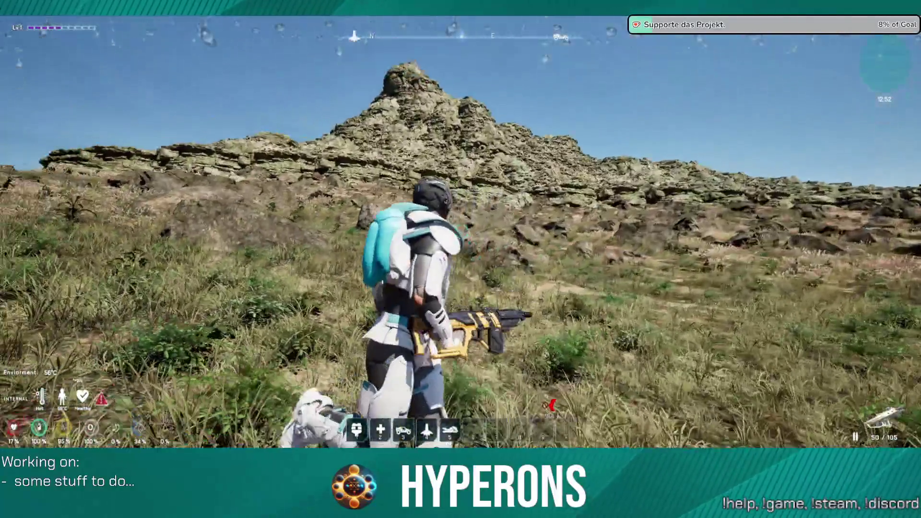
pyautogui.press('w')
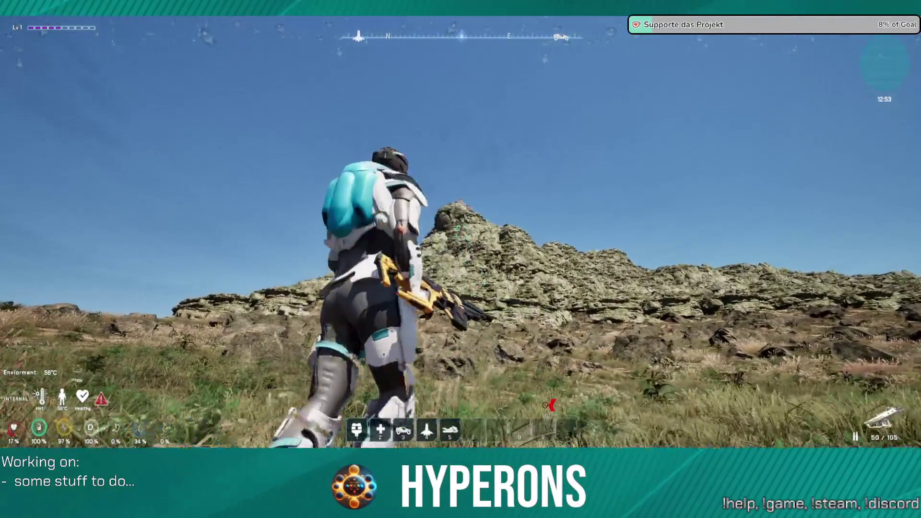
pyautogui.press('w')
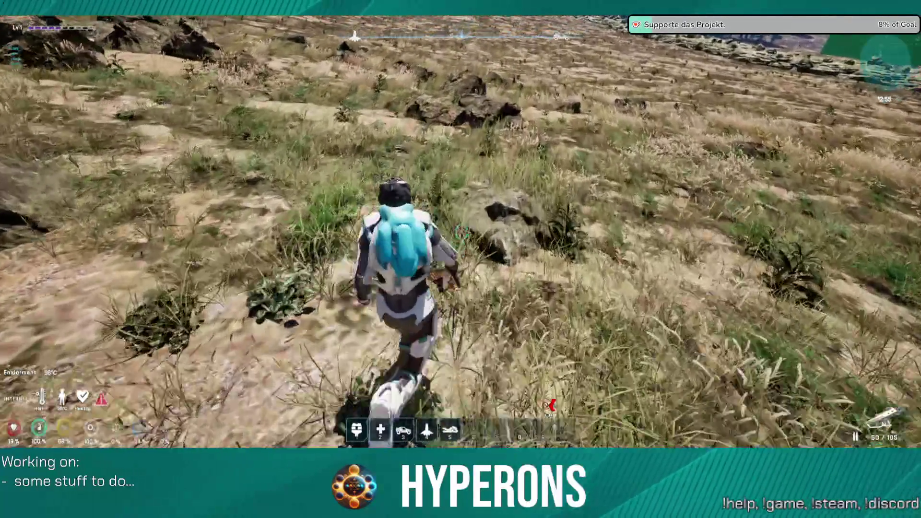
pyautogui.press('space')
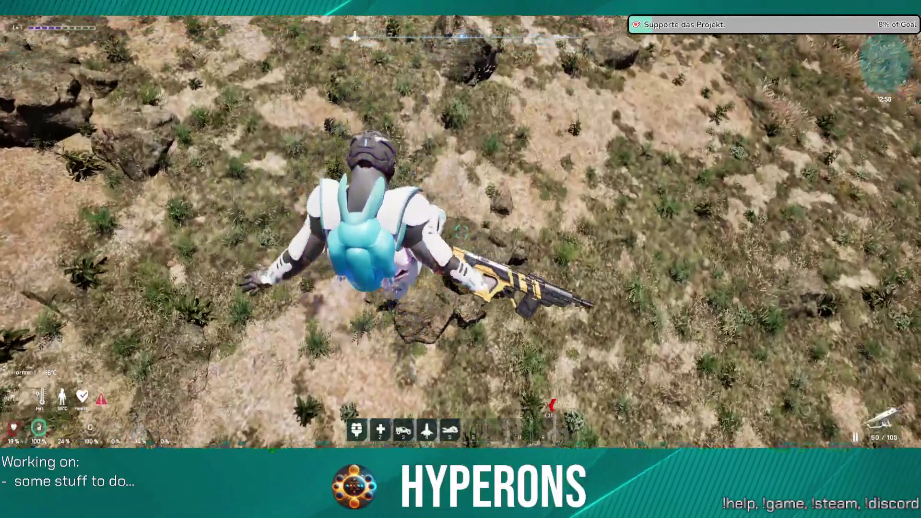
pyautogui.press('Escape')
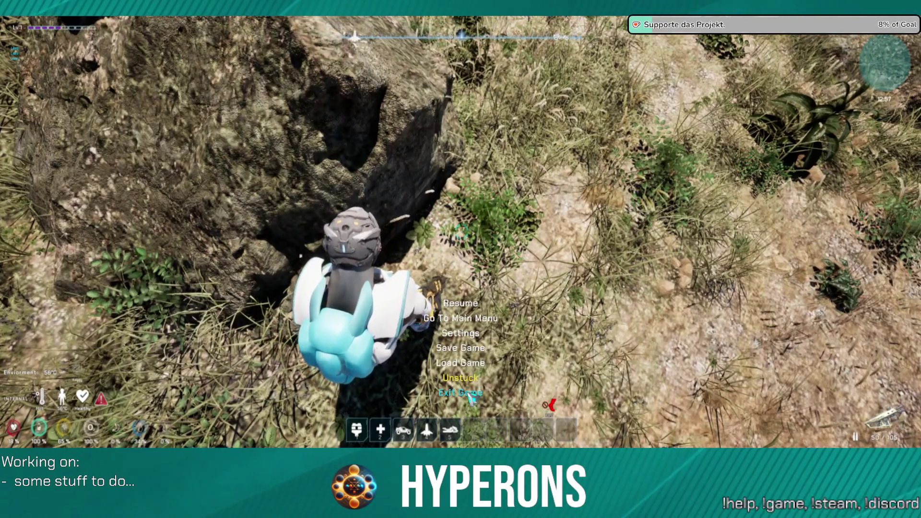
# Stop the play session and return to the LV_P_NewEden editor viewport
pyautogui.click(472, 379)
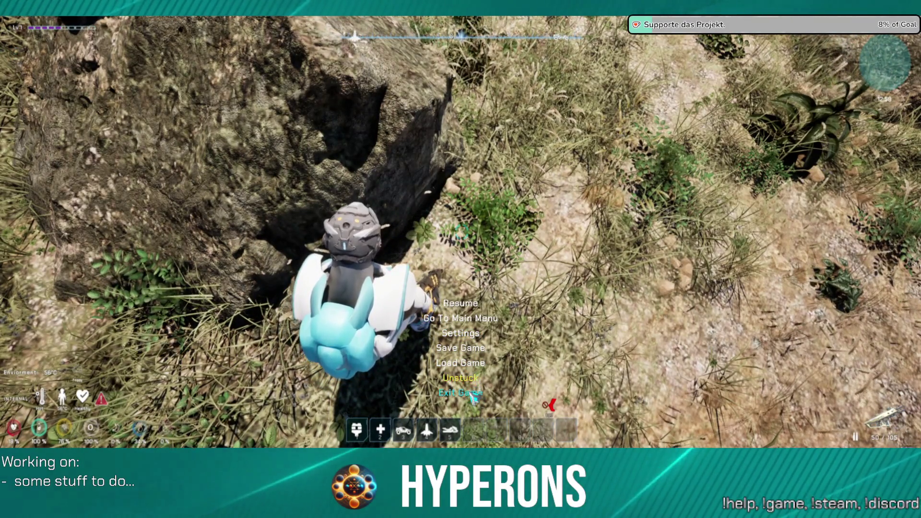
pyautogui.press('Escape')
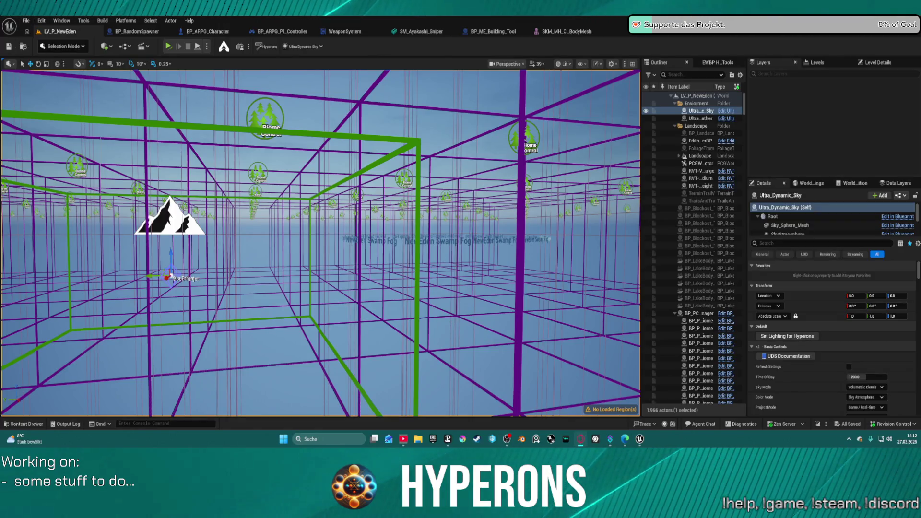
pyautogui.click(27, 21)
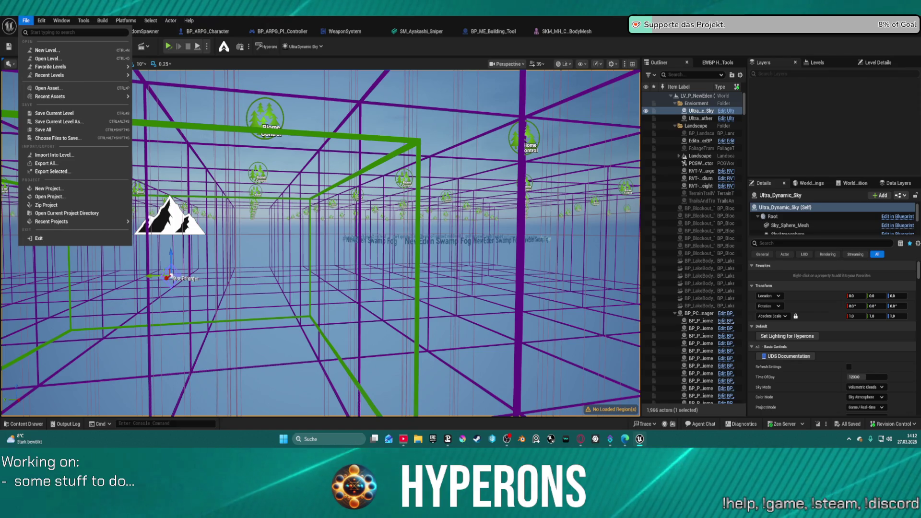
# Open the LoadMap level from the File menu's Recent Levels list
pyautogui.moveTo(87, 79)
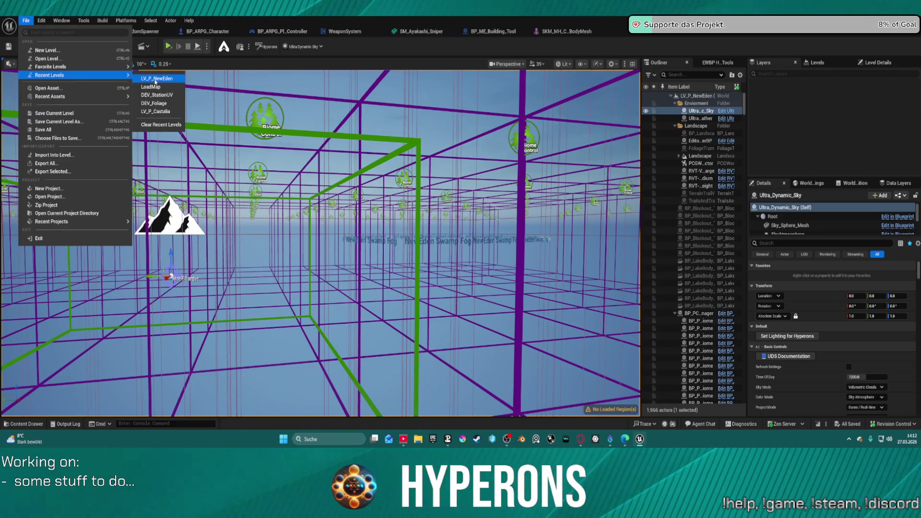
pyautogui.click(164, 80)
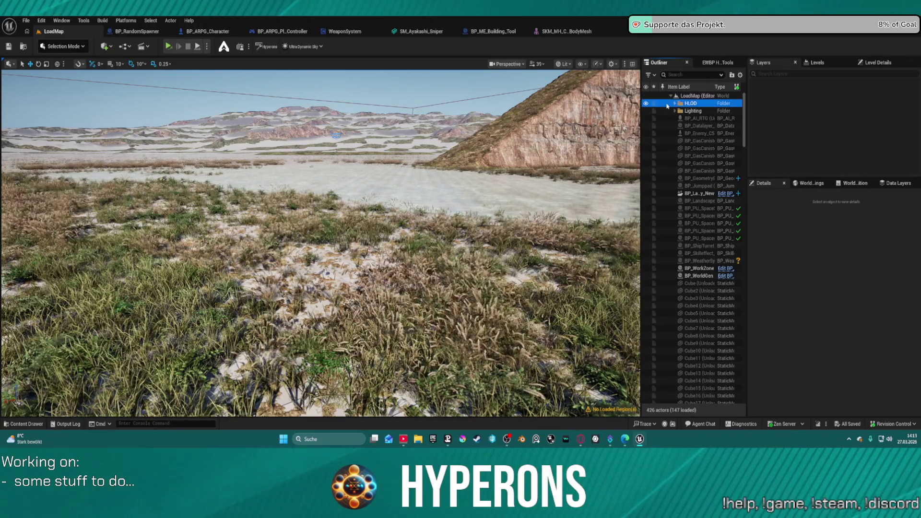
pyautogui.scroll(-20, 660, 216)
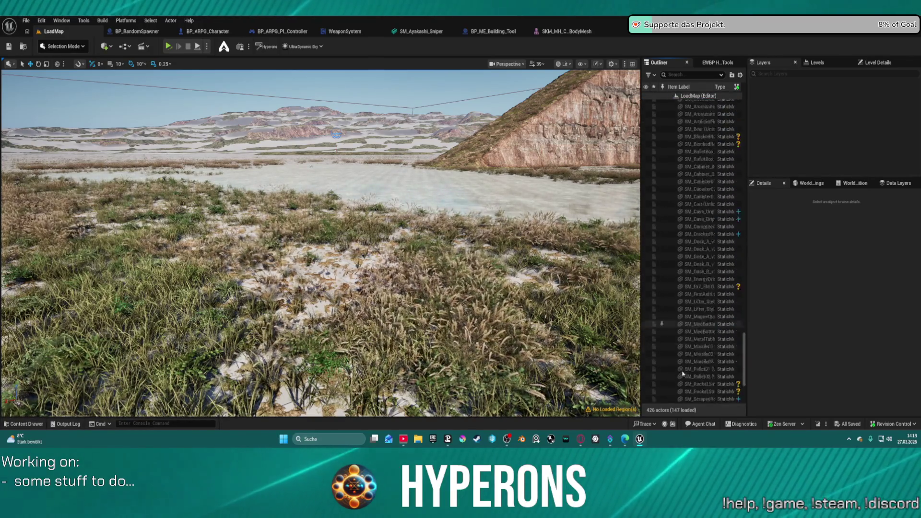
# Load every level actor from the Outliner and fly the view close to the base's buildings and rocks
pyautogui.keyDown('shift'); pyautogui.click(662, 402); pyautogui.keyUp('shift')
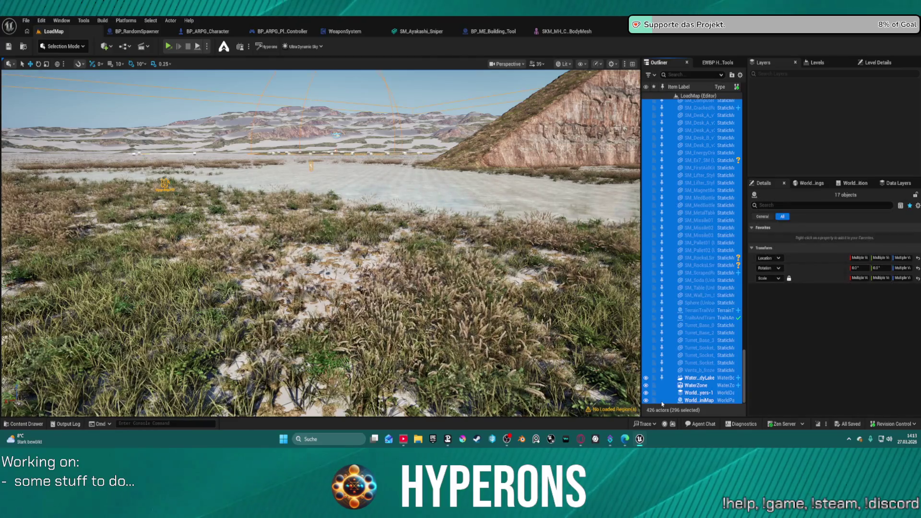
pyautogui.click(662, 378)
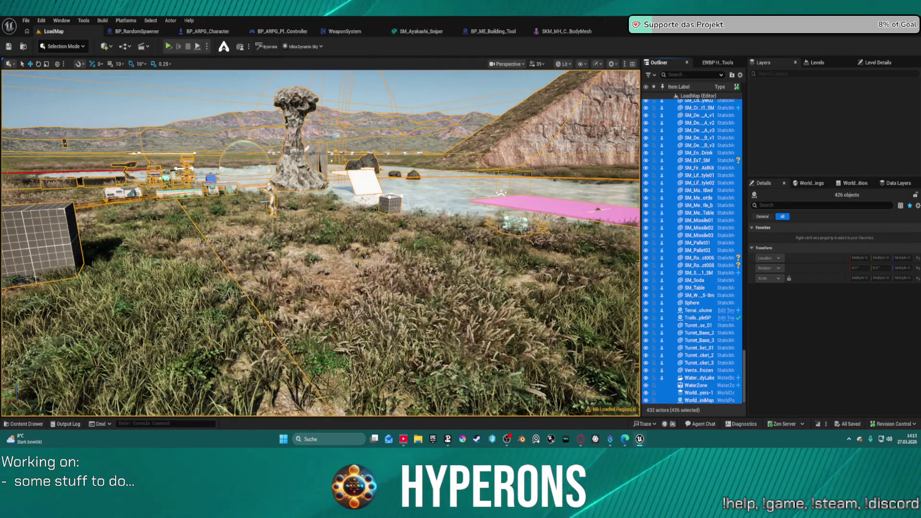
pyautogui.press('f')
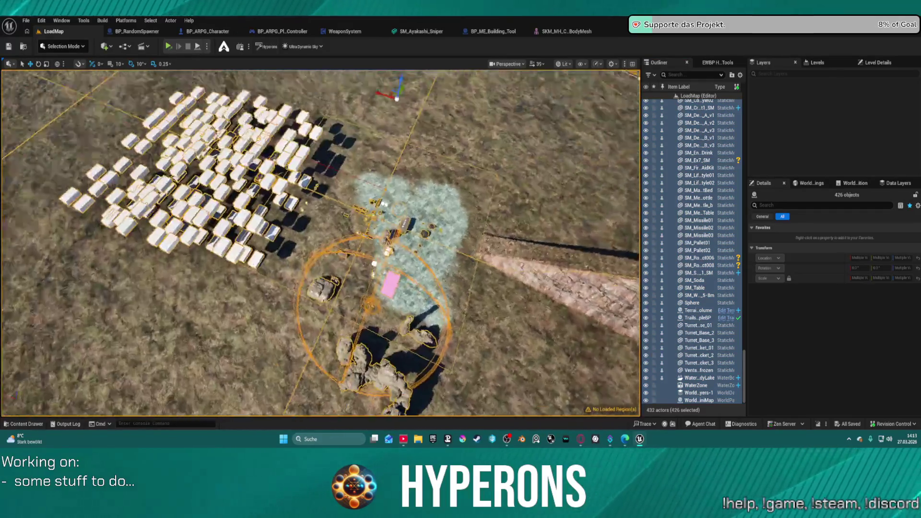
pyautogui.moveTo(321, 242); pyautogui.dragTo(320, 204)
pyautogui.moveTo(115, 365)
pyautogui.mouseDown()
pyautogui.moveTo(350, 370)
pyautogui.moveTo(128, 223)
pyautogui.moveTo(629, 181)
pyautogui.mouseUp()
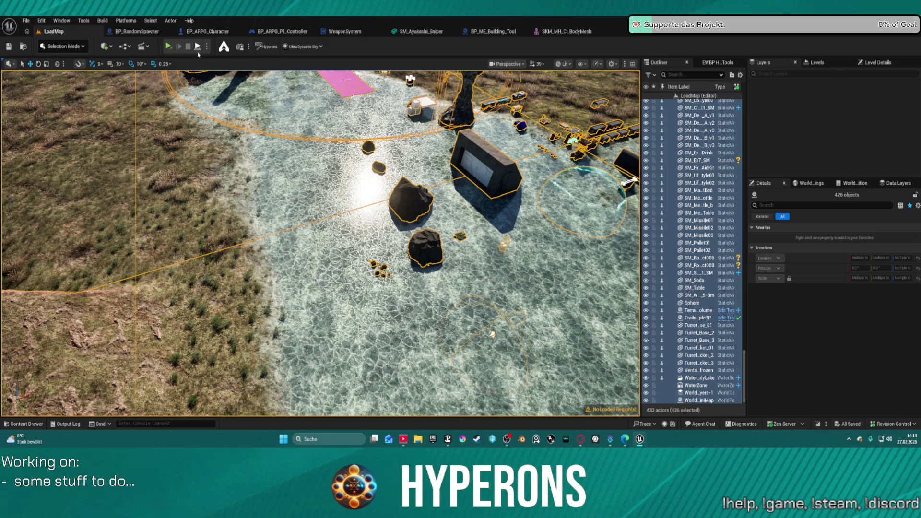
pyautogui.click(206, 46)
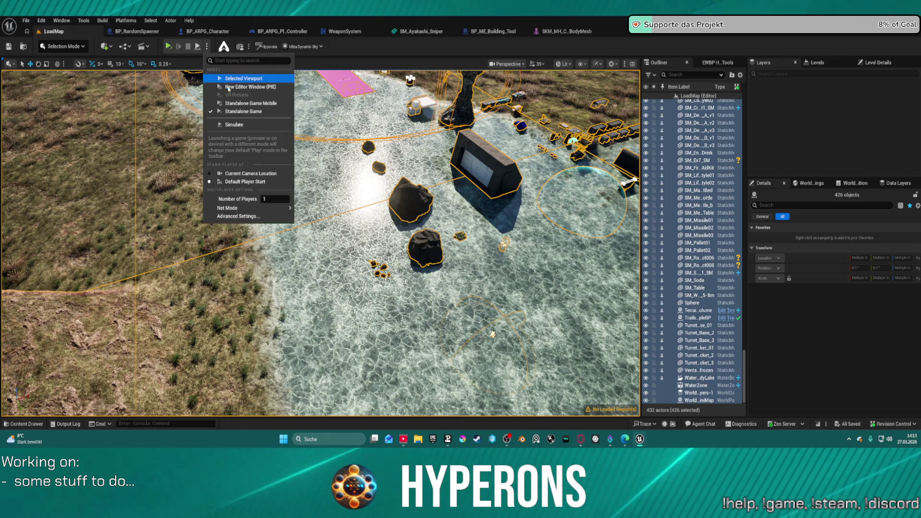
pyautogui.click(227, 85)
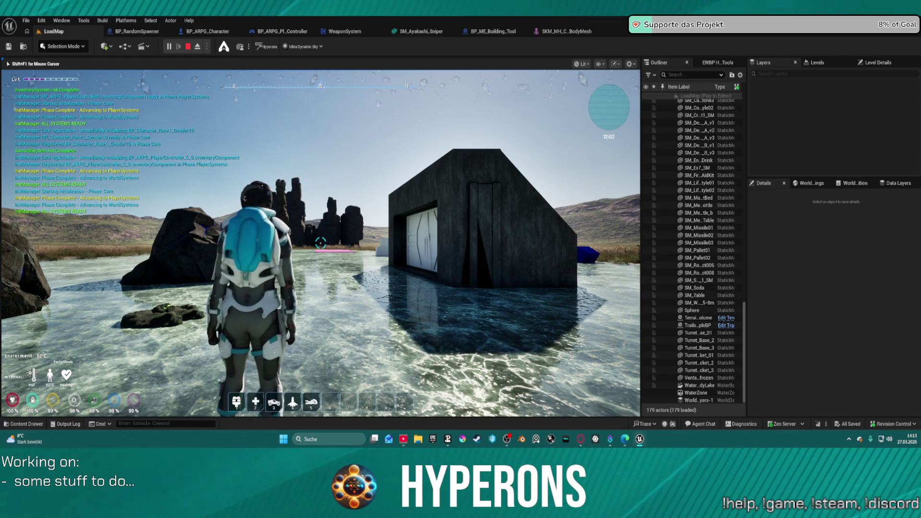
pyautogui.press('i')
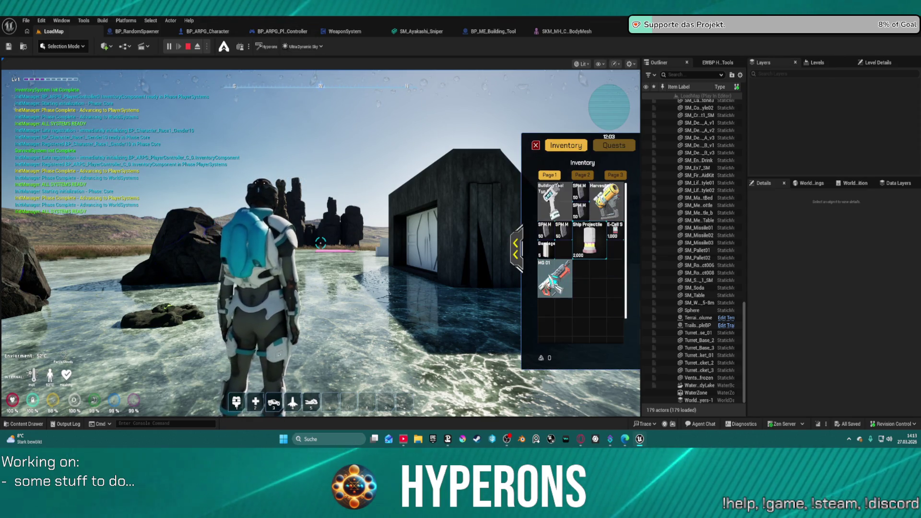
pyautogui.doubleClick(555, 279)
pyautogui.click(536, 145)
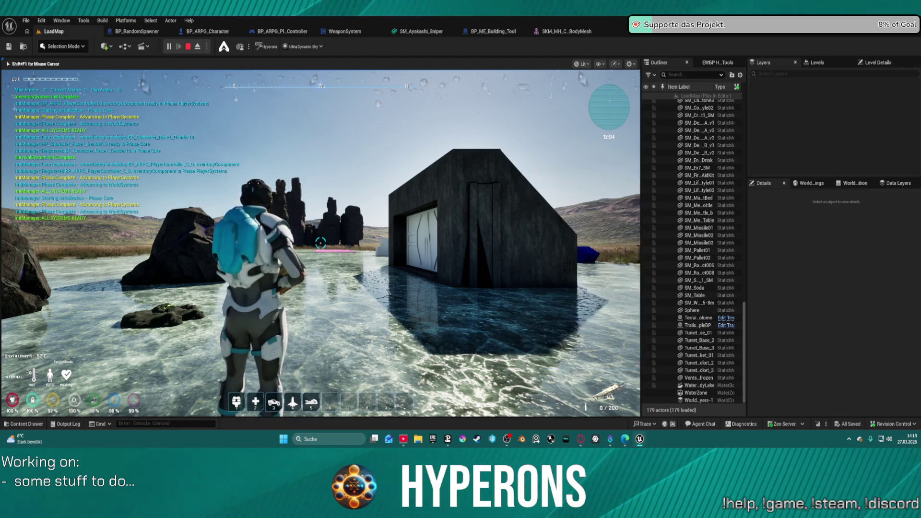
pyautogui.press('r')
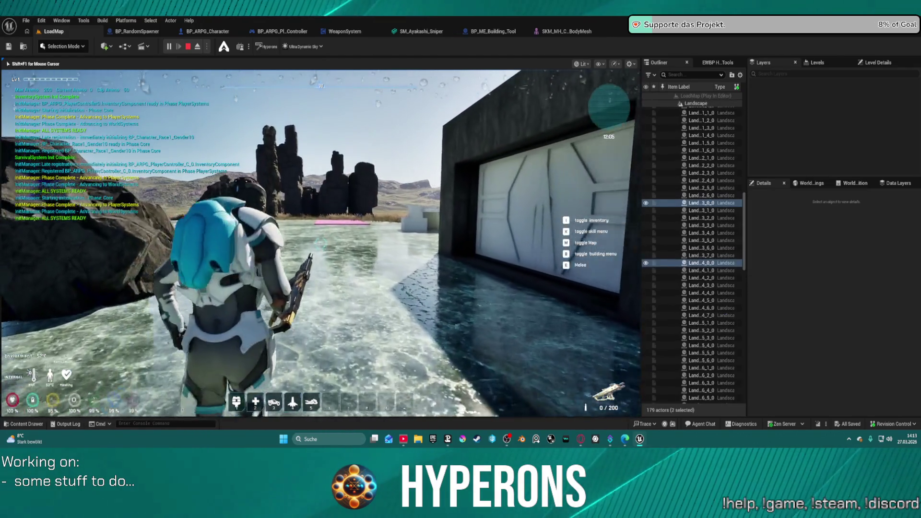
pyautogui.press('w')
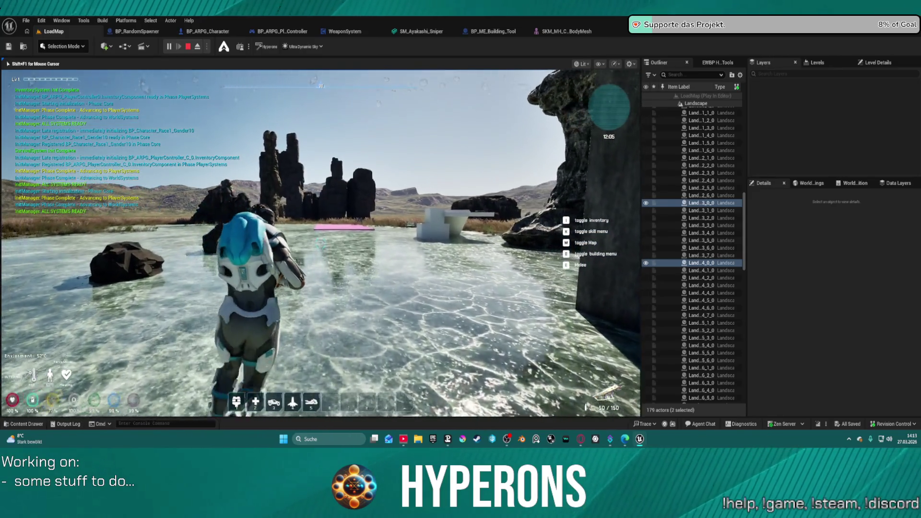
pyautogui.press('w')
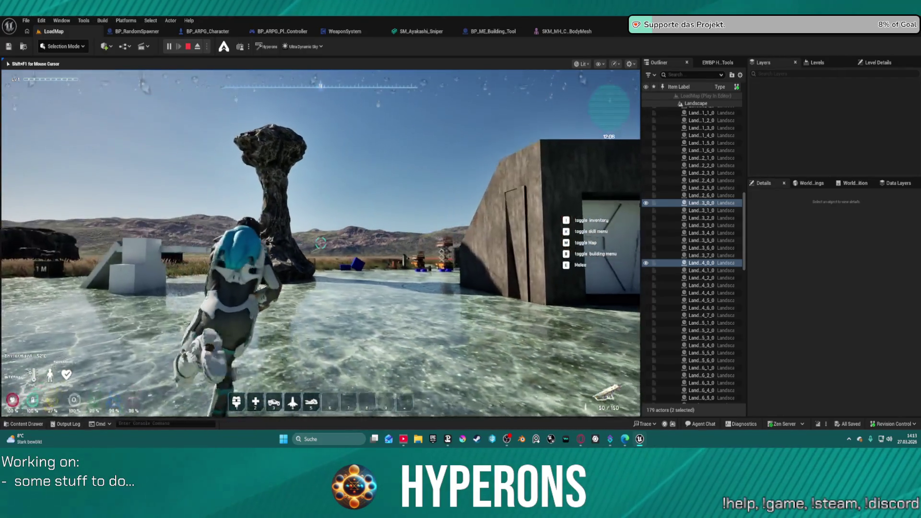
pyautogui.press('w')
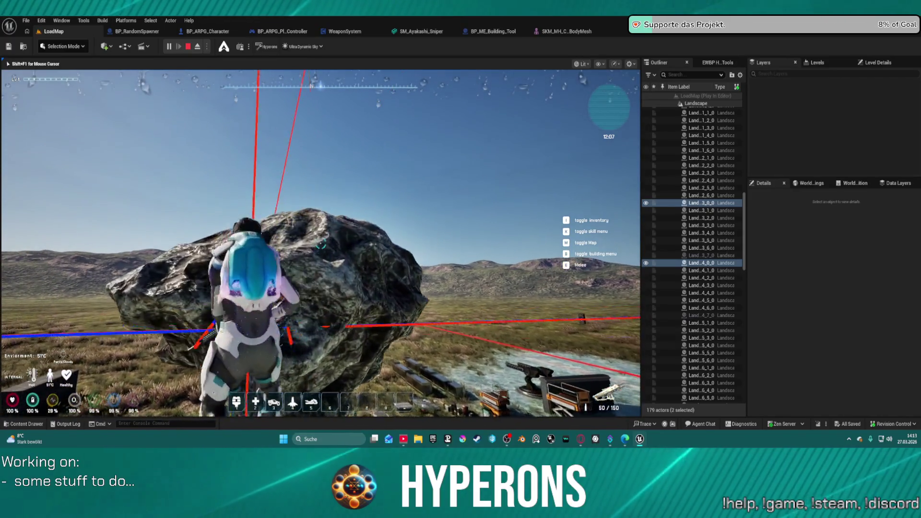
pyautogui.press('w')
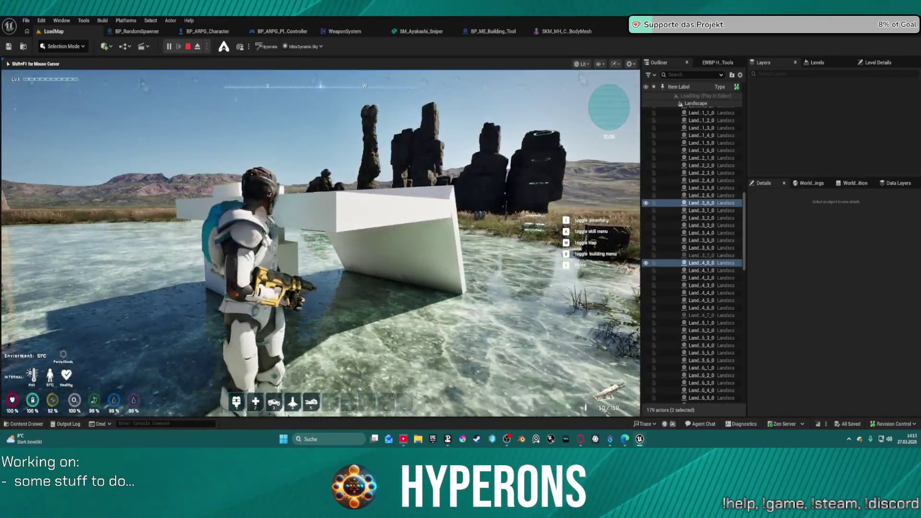
pyautogui.press('w')
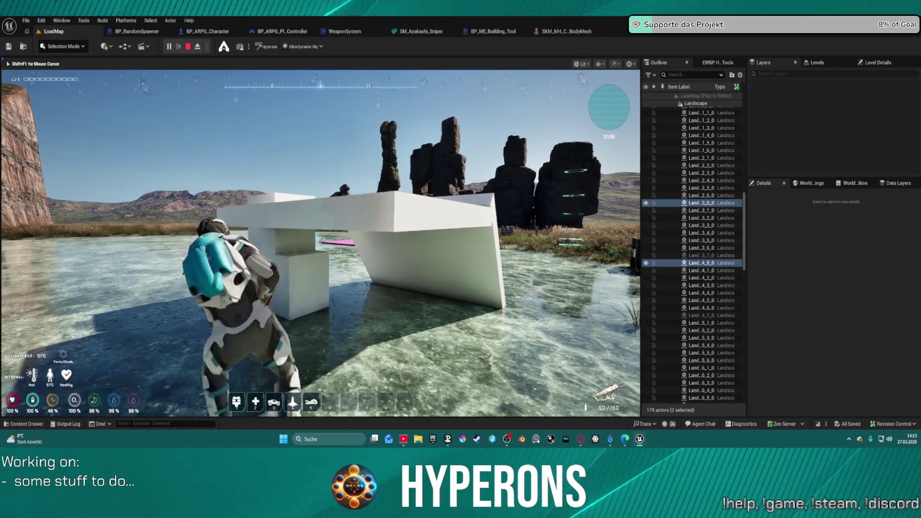
pyautogui.press('w')
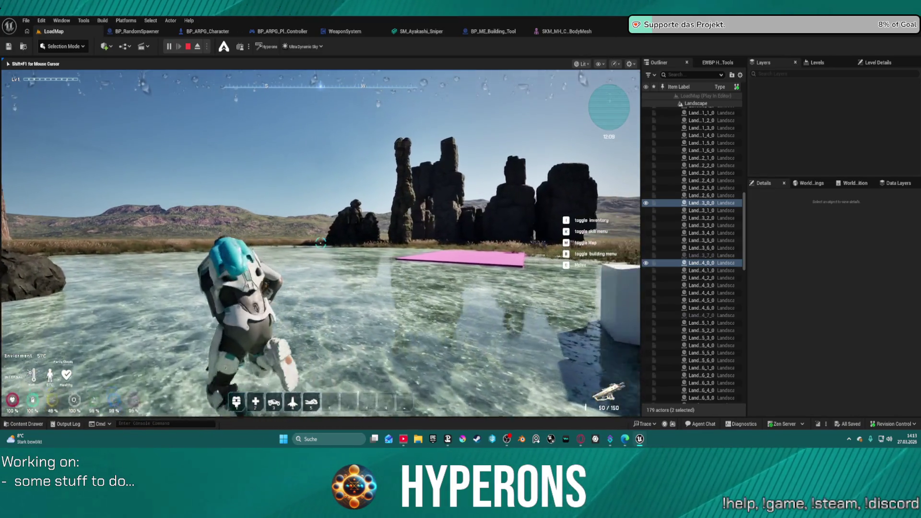
pyautogui.press('w')
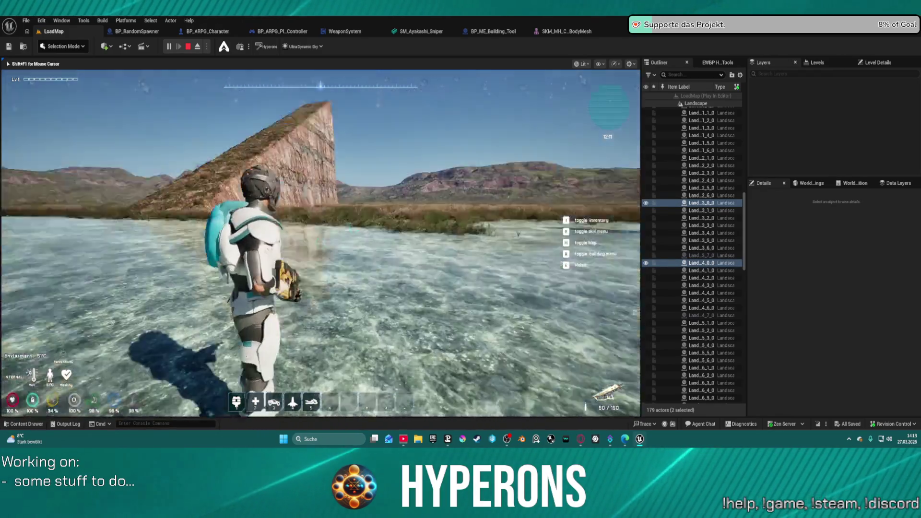
pyautogui.press('Escape')
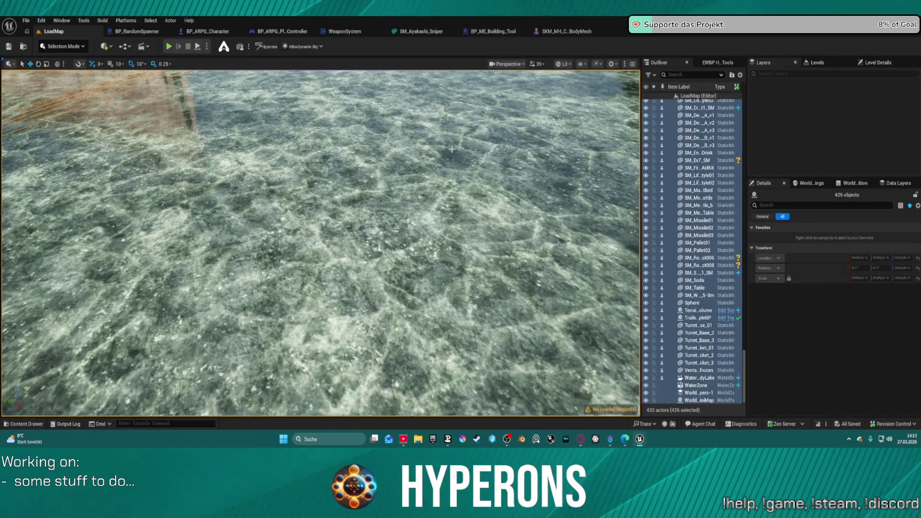
# Browse the Content Drawer to Plugins > MoverWithWeapons > Blueprints > MovementModes and open BP_MovementMode_Walking
pyautogui.hotkey('ctrl', 'space')
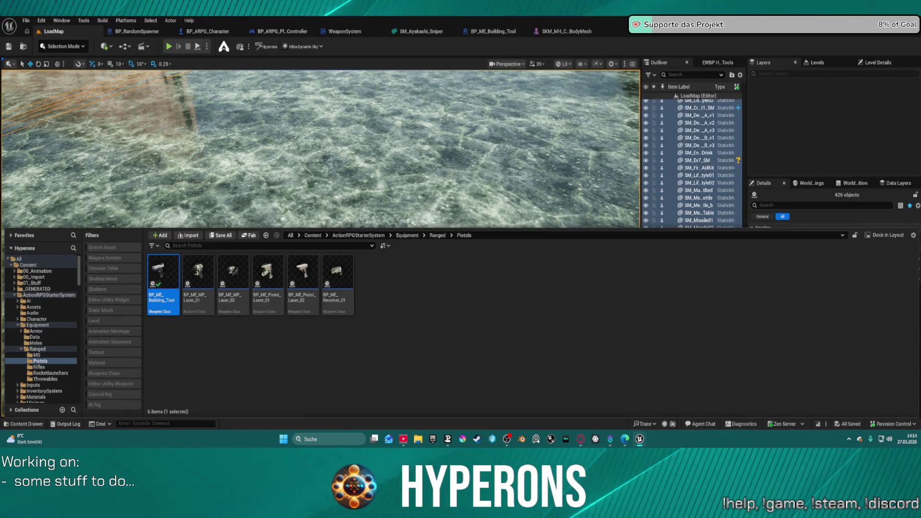
pyautogui.click(20, 327)
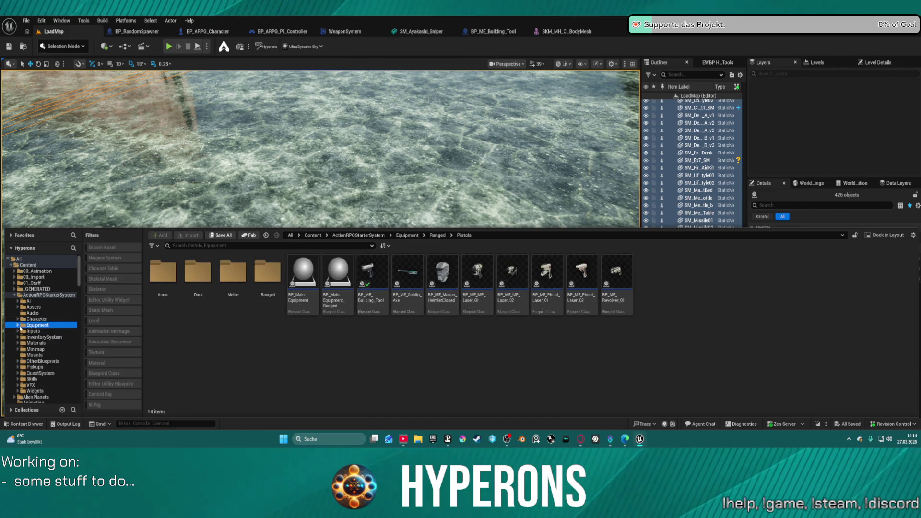
pyautogui.scroll(-15, 22, 380)
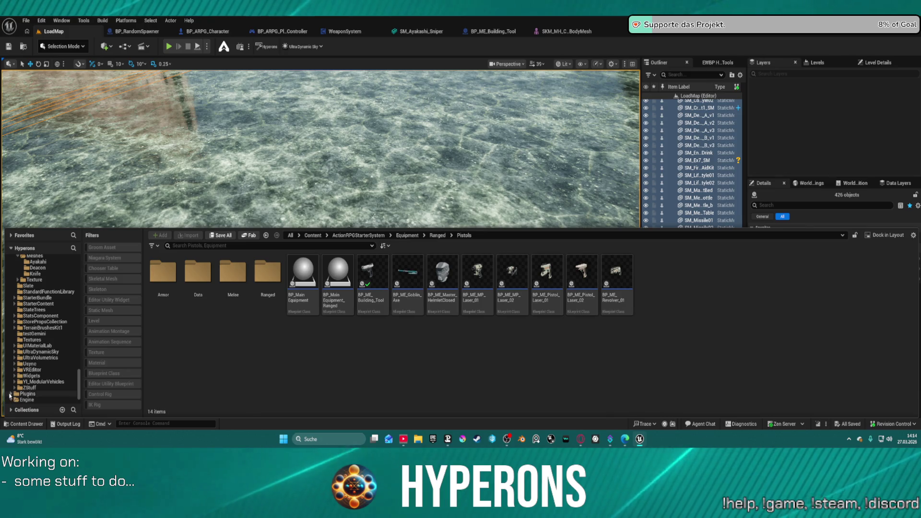
pyautogui.click(11, 394)
pyautogui.scroll(-3, 29, 386)
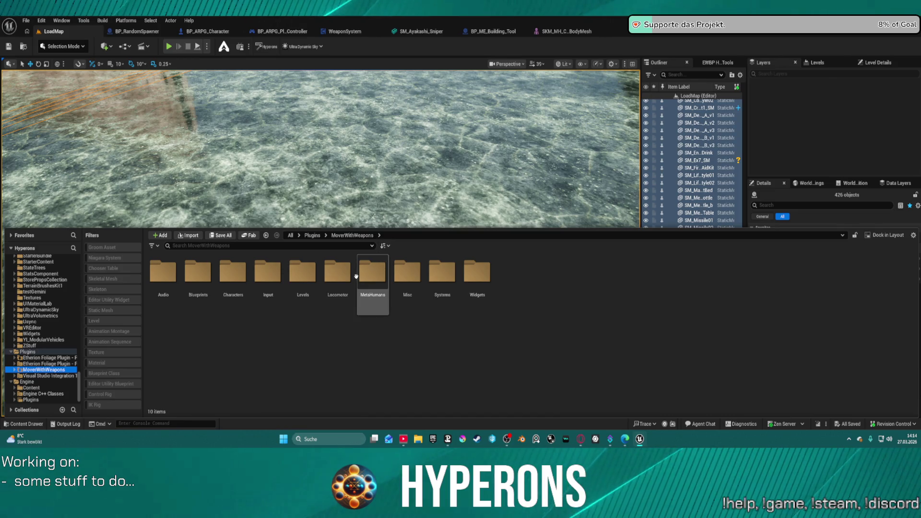
pyautogui.moveTo(429, 234); pyautogui.dragTo(429, 285)
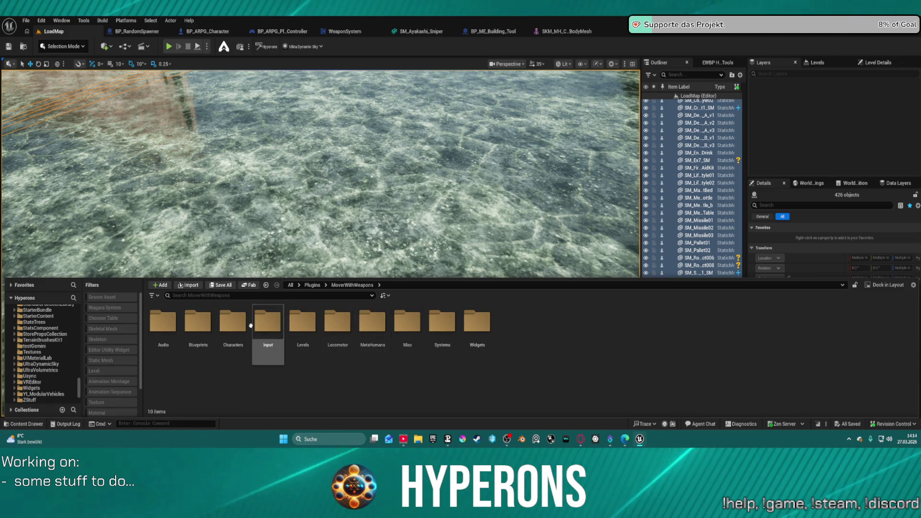
pyautogui.doubleClick(198, 322)
pyautogui.click(352, 321)
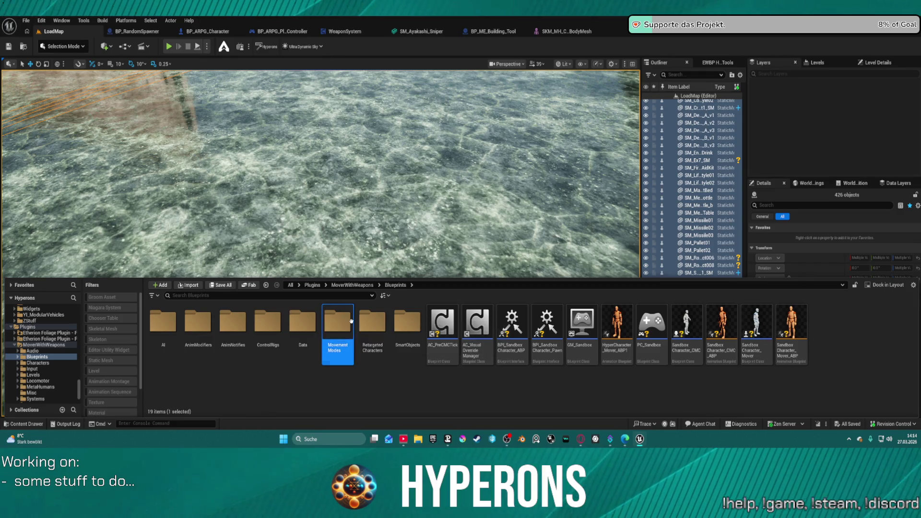
pyautogui.doubleClick(351, 321)
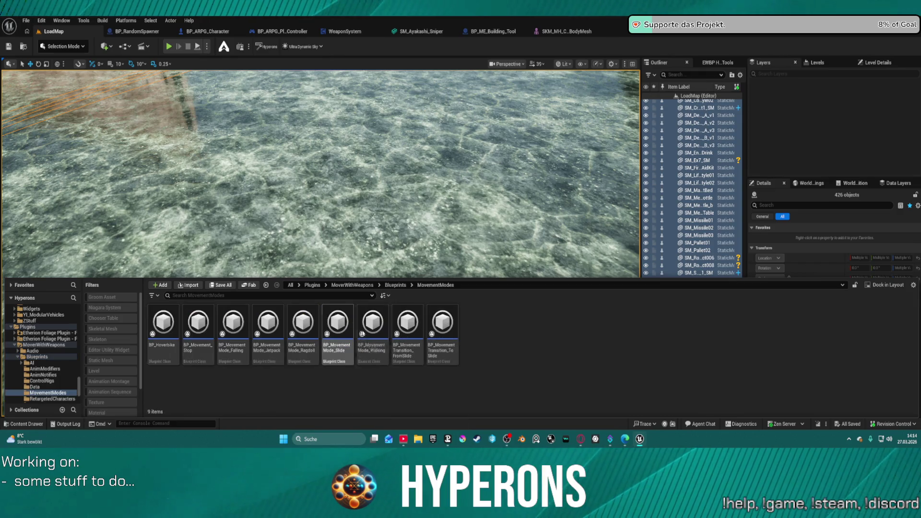
pyautogui.doubleClick(381, 333)
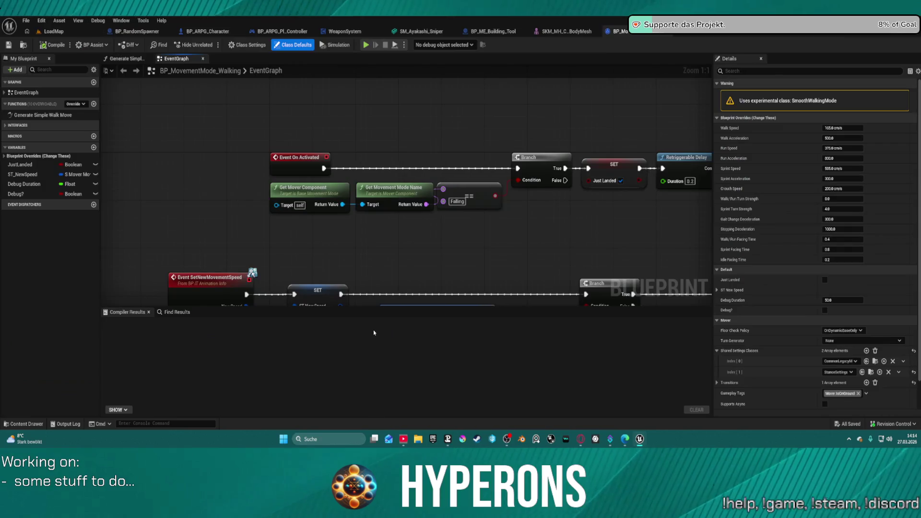
# Inspect the event graph's SET and Retriggerable Delay chain, then show Generate Simple Walk Move's rotation offset section
pyautogui.scroll(-5, 313, 159)
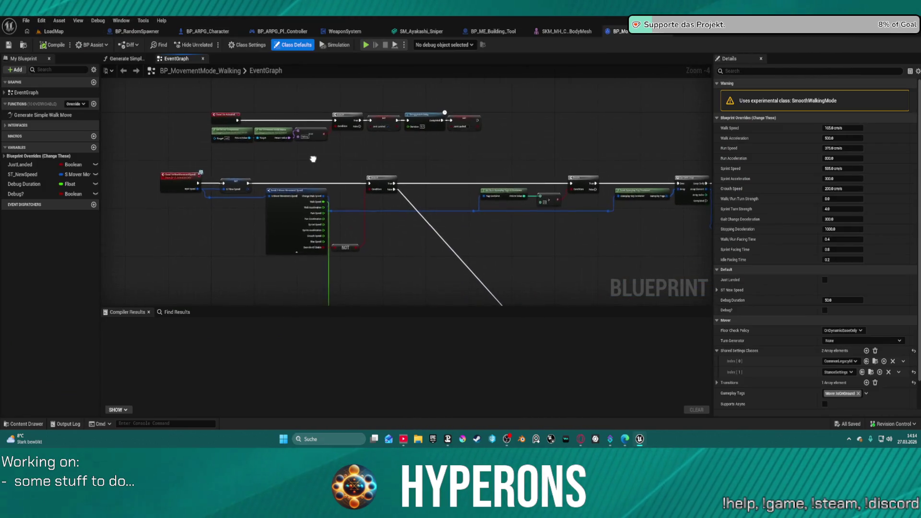
pyautogui.scroll(2, 379, 108)
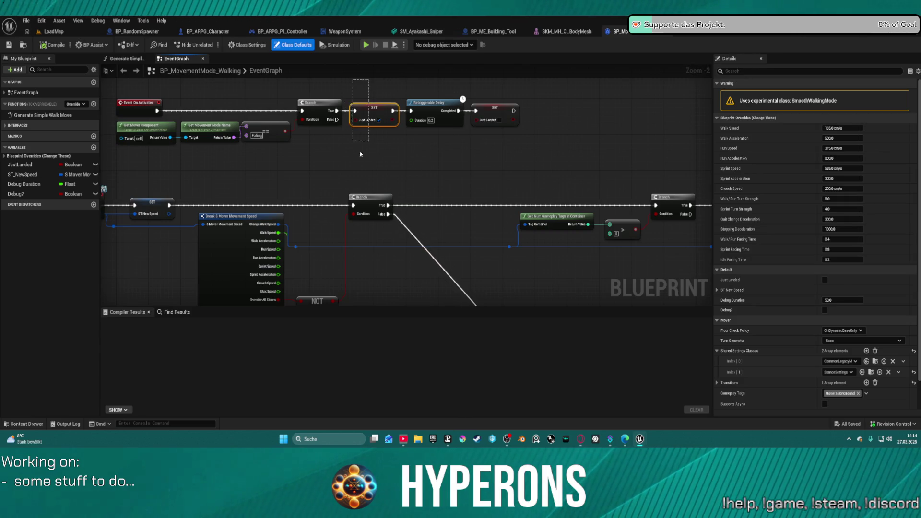
pyautogui.moveTo(361, 154)
pyautogui.mouseDown()
pyautogui.moveTo(525, 175)
pyautogui.moveTo(413, 120)
pyautogui.moveTo(500, 179)
pyautogui.moveTo(442, 121)
pyautogui.moveTo(475, 181)
pyautogui.moveTo(460, 139)
pyautogui.mouseUp()
pyautogui.moveTo(467, 196)
pyautogui.mouseDown()
pyautogui.moveTo(330, 67)
pyautogui.moveTo(411, 148)
pyautogui.moveTo(623, 317)
pyautogui.mouseUp()
pyautogui.scroll(-2, 330, 66)
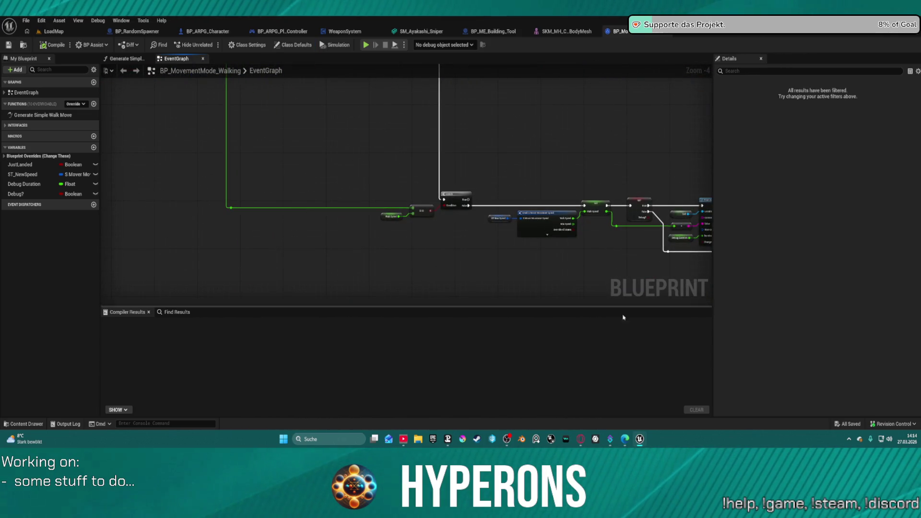
pyautogui.moveTo(339, 187)
pyautogui.mouseDown()
pyautogui.moveTo(471, 173)
pyautogui.moveTo(349, 197)
pyautogui.moveTo(392, 243)
pyautogui.moveTo(576, 238)
pyautogui.mouseUp()
pyautogui.scroll(4, 392, 243)
pyautogui.scroll(-6, 186, 260)
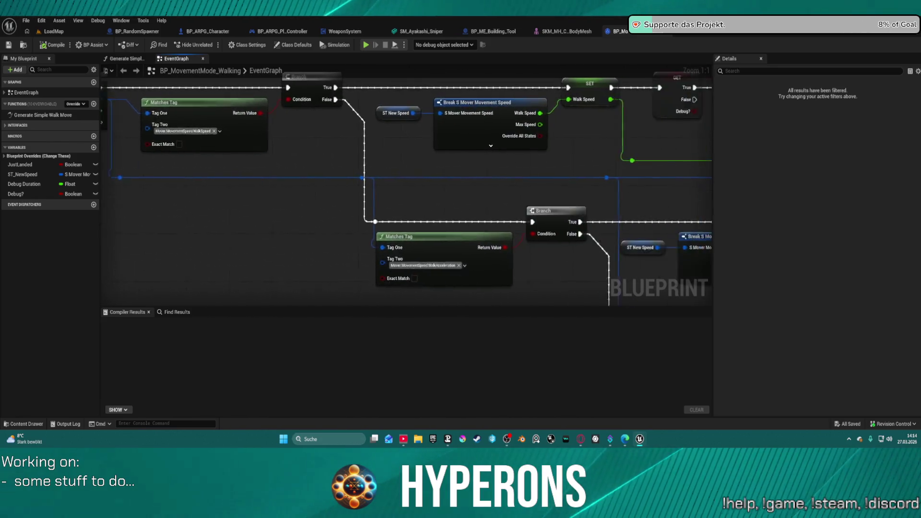
pyautogui.moveTo(186, 260); pyautogui.dragTo(549, 251)
pyautogui.scroll(1, 549, 250)
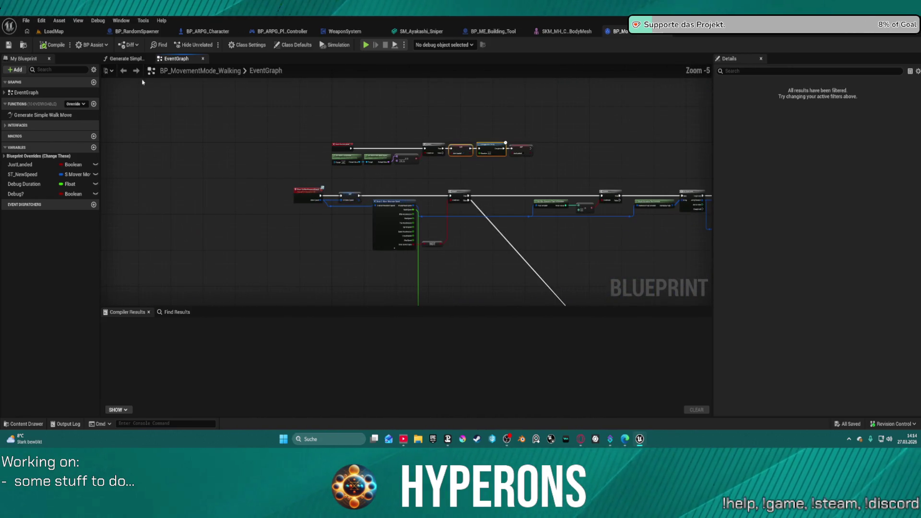
pyautogui.click(123, 59)
pyautogui.moveTo(461, 204); pyautogui.dragTo(300, 125)
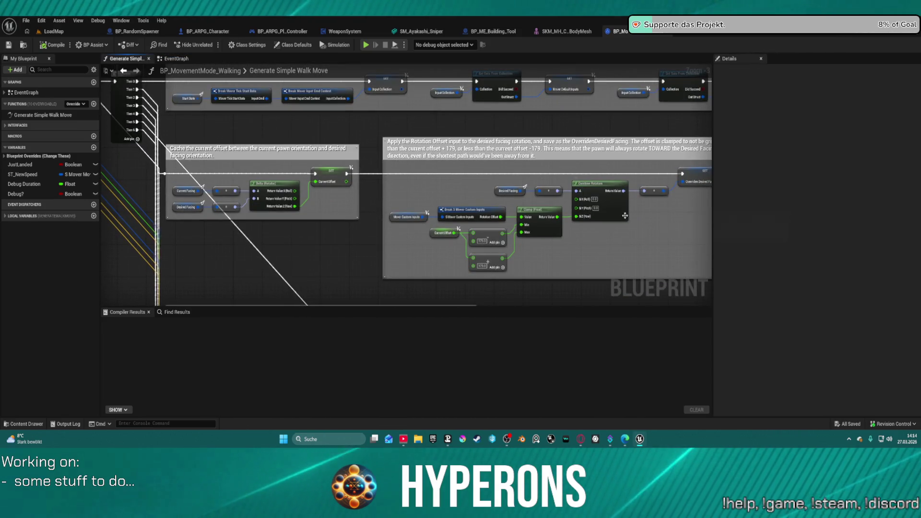
pyautogui.moveTo(680, 243)
pyautogui.mouseDown()
pyautogui.moveTo(644, 269)
pyautogui.moveTo(590, 278)
pyautogui.moveTo(585, 236)
pyautogui.mouseUp()
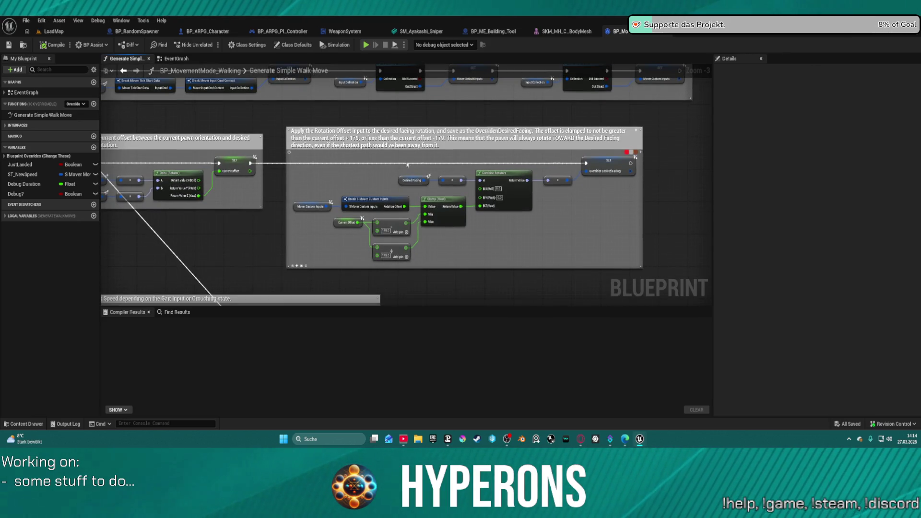
pyautogui.moveTo(429, 200)
pyautogui.mouseDown()
pyautogui.moveTo(667, 180)
pyautogui.moveTo(670, 208)
pyautogui.moveTo(552, 86)
pyautogui.moveTo(550, 47)
pyautogui.mouseUp()
pyautogui.moveTo(384, 240)
pyautogui.mouseDown()
pyautogui.moveTo(379, 228)
pyautogui.moveTo(457, 59)
pyautogui.mouseUp()
pyautogui.moveTo(432, 216); pyautogui.dragTo(443, 95)
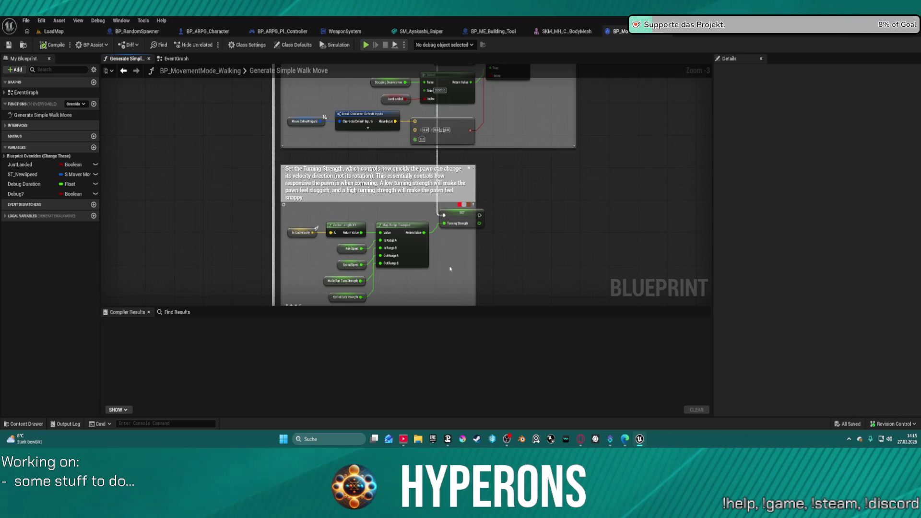
pyautogui.moveTo(450, 268)
pyautogui.mouseDown()
pyautogui.moveTo(465, 72)
pyautogui.moveTo(479, 288)
pyautogui.moveTo(462, 158)
pyautogui.moveTo(302, 133)
pyautogui.mouseUp()
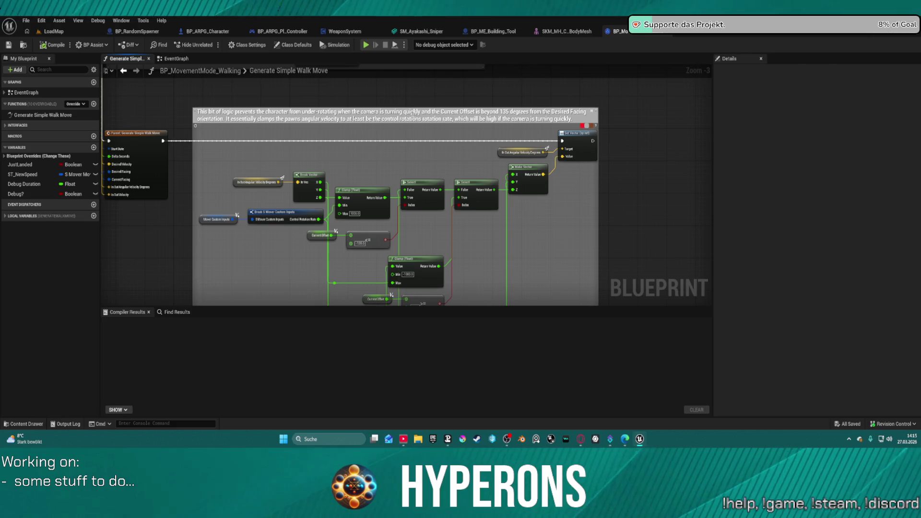
pyautogui.moveTo(440, 130)
pyautogui.mouseDown()
pyautogui.moveTo(488, 193)
pyautogui.moveTo(479, 143)
pyautogui.moveTo(628, 196)
pyautogui.moveTo(632, 246)
pyautogui.mouseUp()
pyautogui.moveTo(571, 85)
pyautogui.mouseDown()
pyautogui.moveTo(469, 150)
pyautogui.moveTo(407, 273)
pyautogui.moveTo(144, 257)
pyautogui.moveTo(123, 302)
pyautogui.moveTo(100, 307)
pyautogui.moveTo(378, 215)
pyautogui.moveTo(357, 222)
pyautogui.mouseUp()
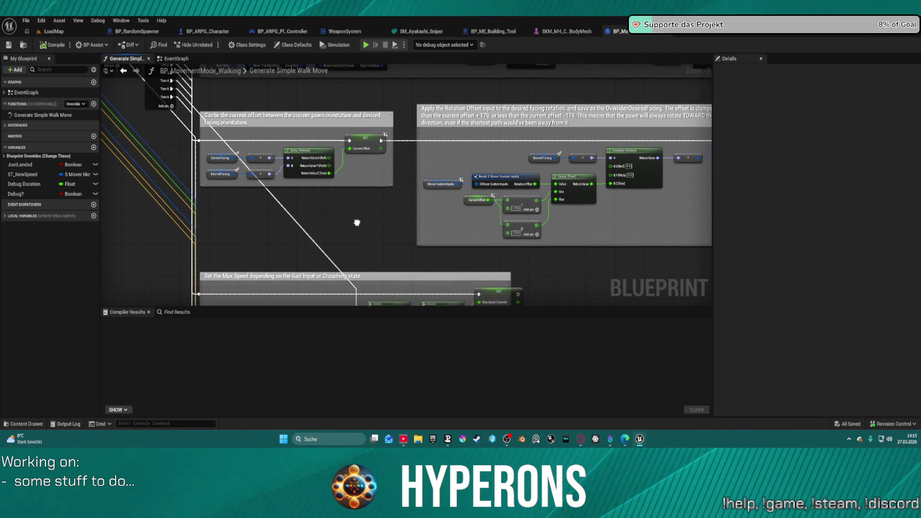
pyautogui.moveTo(357, 223); pyautogui.dragTo(209, 234)
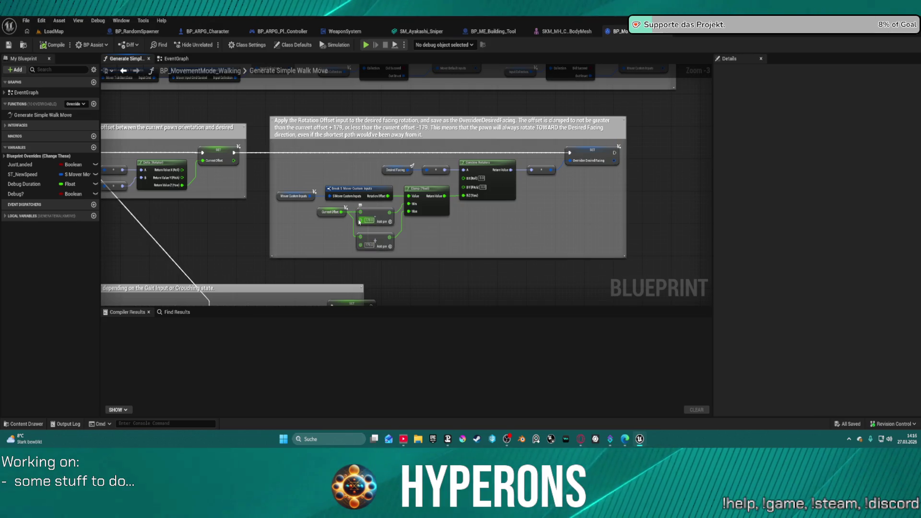
pyautogui.scroll(2, 359, 222)
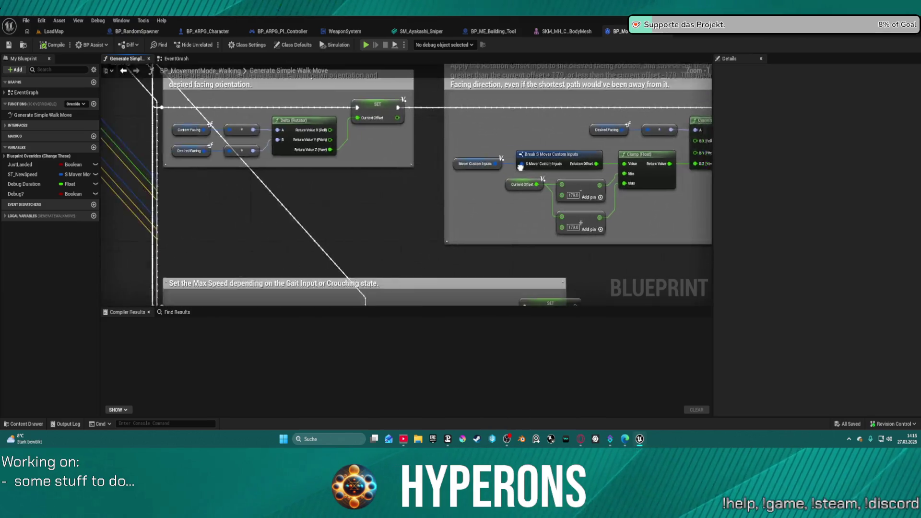
pyautogui.scroll(-2, 520, 167)
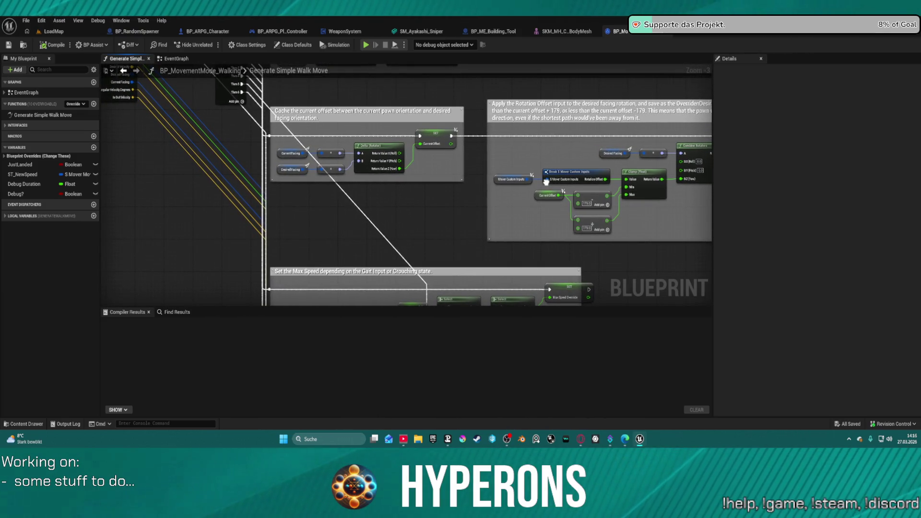
pyautogui.moveTo(546, 181); pyautogui.dragTo(522, 166)
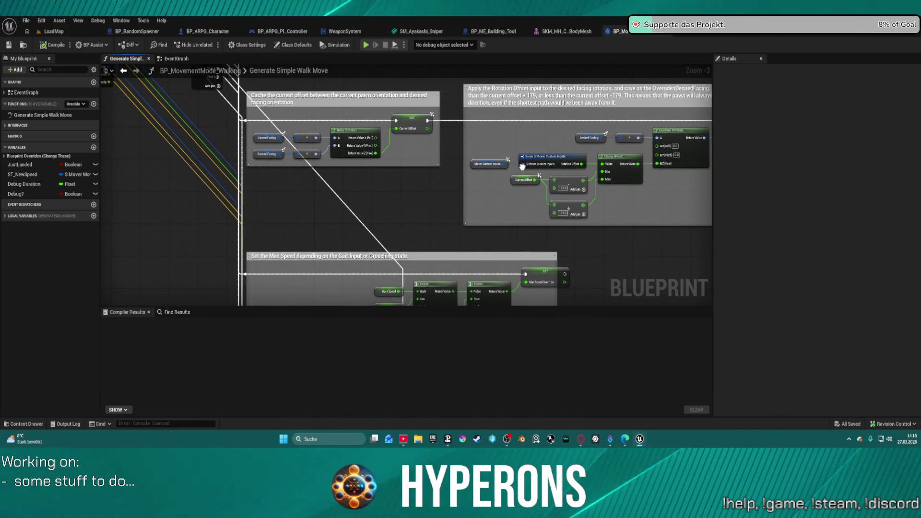
pyautogui.click(268, 154)
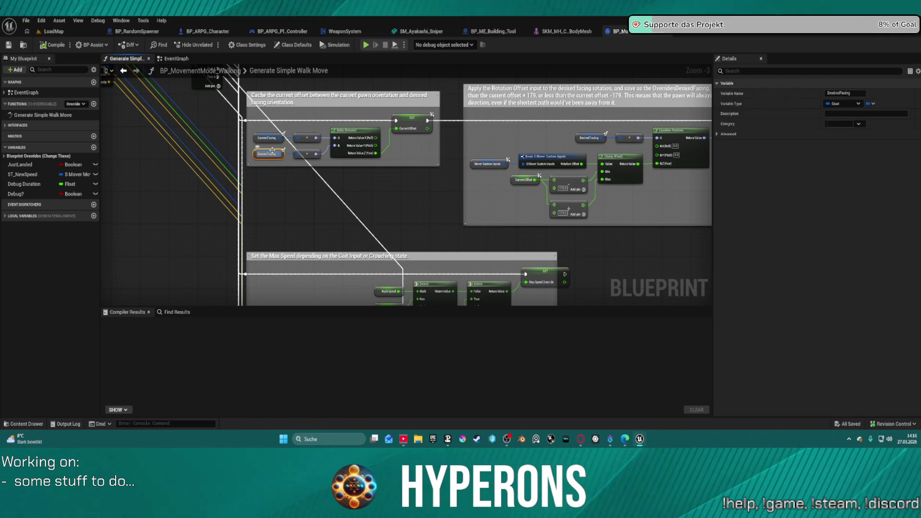
pyautogui.moveTo(283, 154); pyautogui.dragTo(280, 208)
pyautogui.write('bre')
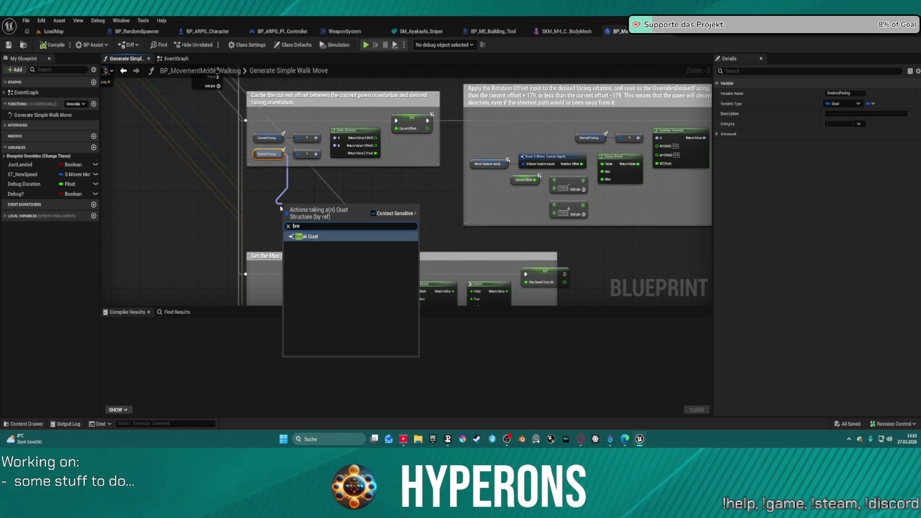
pyautogui.press('Return')
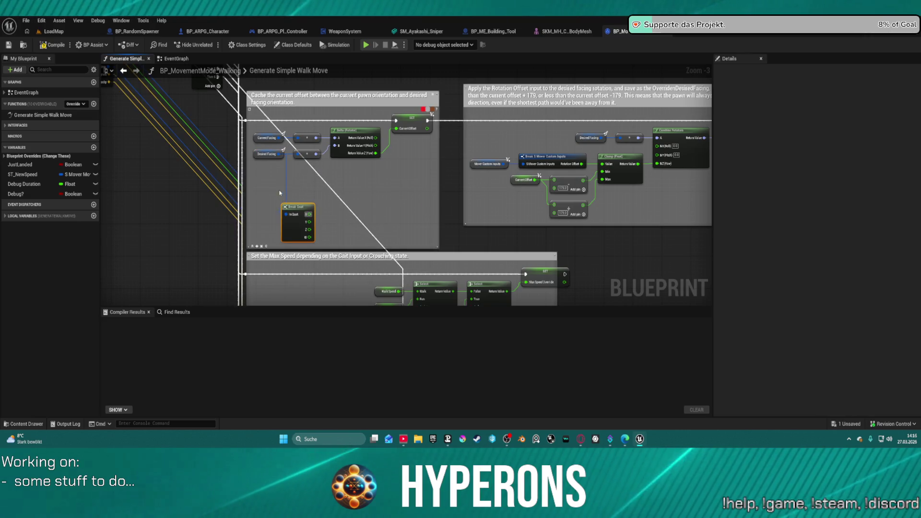
pyautogui.press('Delete')
pyautogui.moveTo(403, 181)
pyautogui.mouseDown()
pyautogui.moveTo(552, 201)
pyautogui.moveTo(624, 298)
pyautogui.moveTo(576, 246)
pyautogui.moveTo(569, 181)
pyautogui.mouseUp()
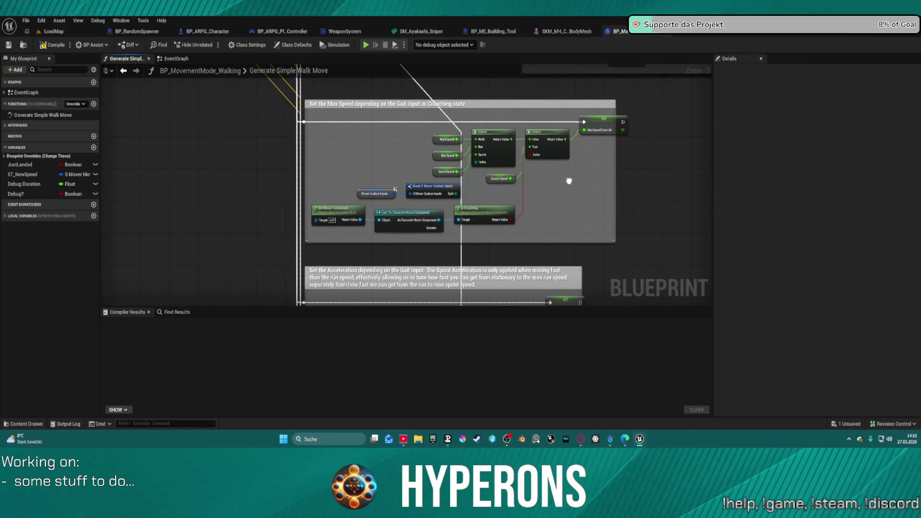
pyautogui.moveTo(569, 181); pyautogui.dragTo(532, 162)
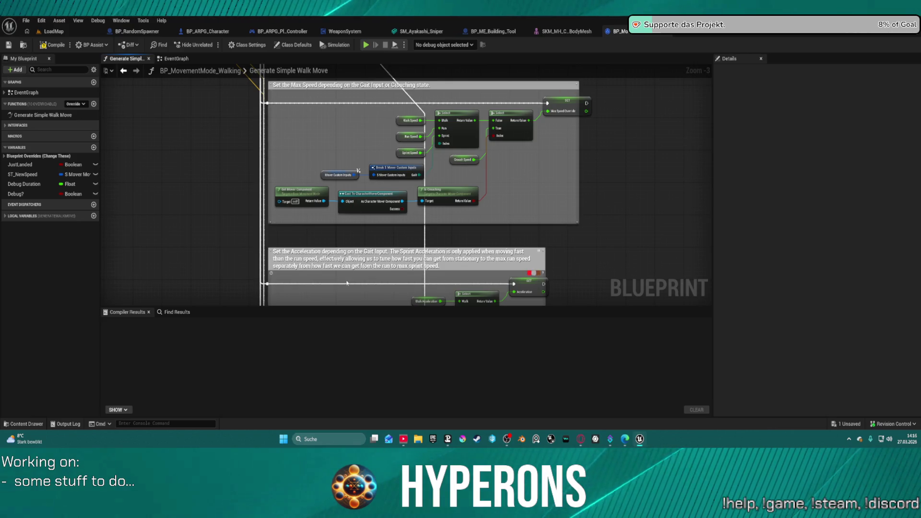
pyautogui.moveTo(347, 283)
pyautogui.mouseDown()
pyautogui.moveTo(324, 189)
pyautogui.moveTo(290, 236)
pyautogui.moveTo(286, 283)
pyautogui.mouseUp()
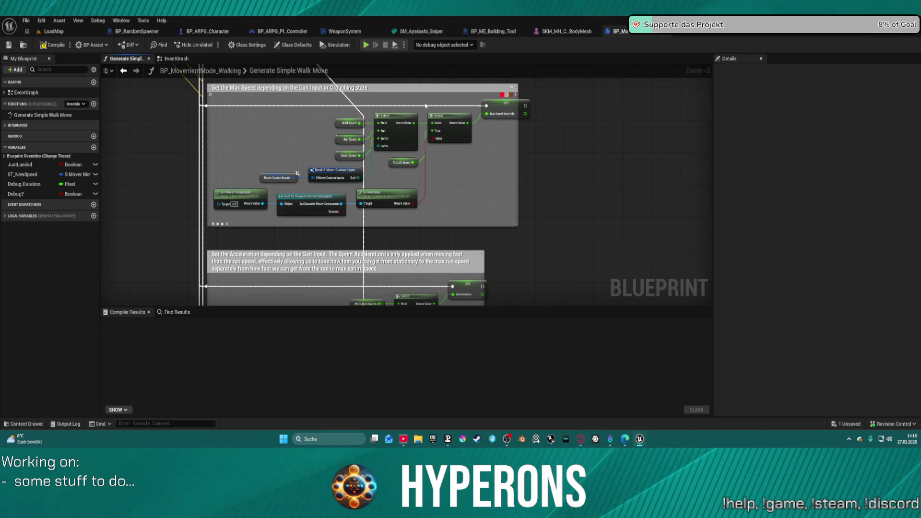
pyautogui.moveTo(518, 106); pyautogui.dragTo(626, 107)
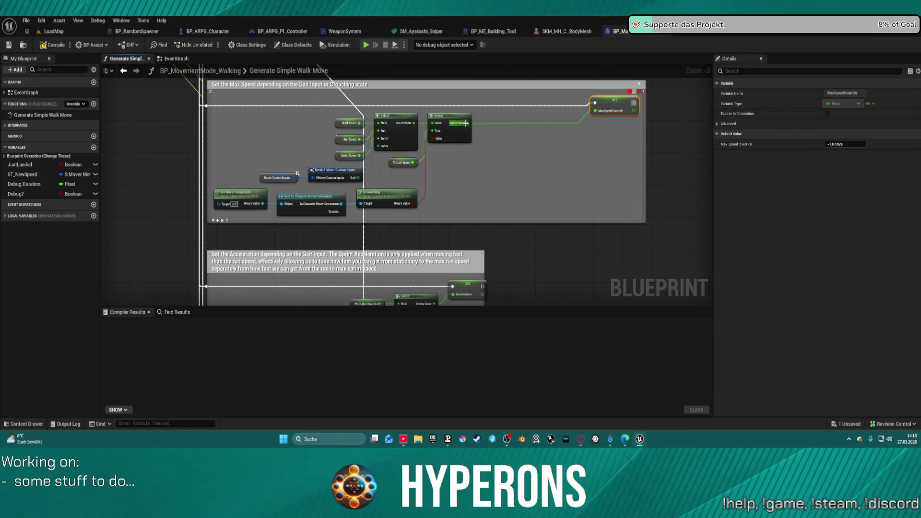
# Add a Clamp (Float) node fed by the speed Select's Return Value
pyautogui.moveTo(466, 123); pyautogui.dragTo(519, 141)
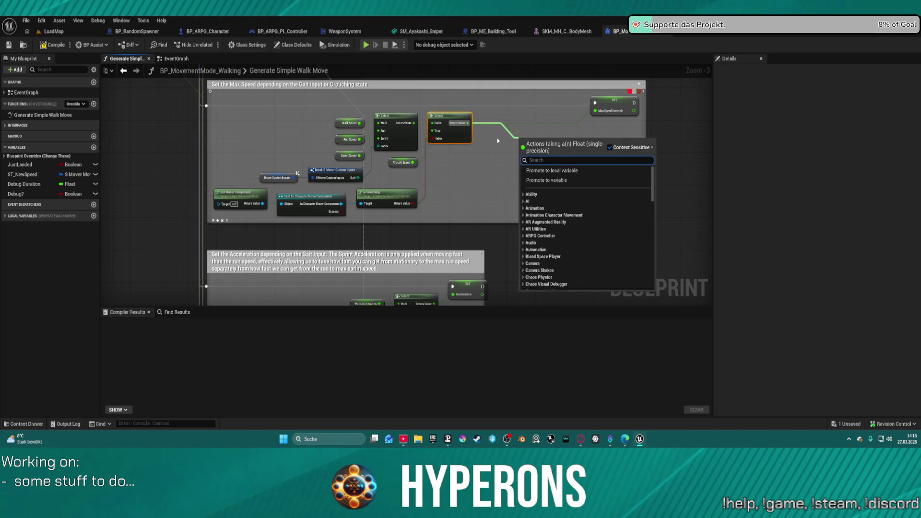
pyautogui.write('clam')
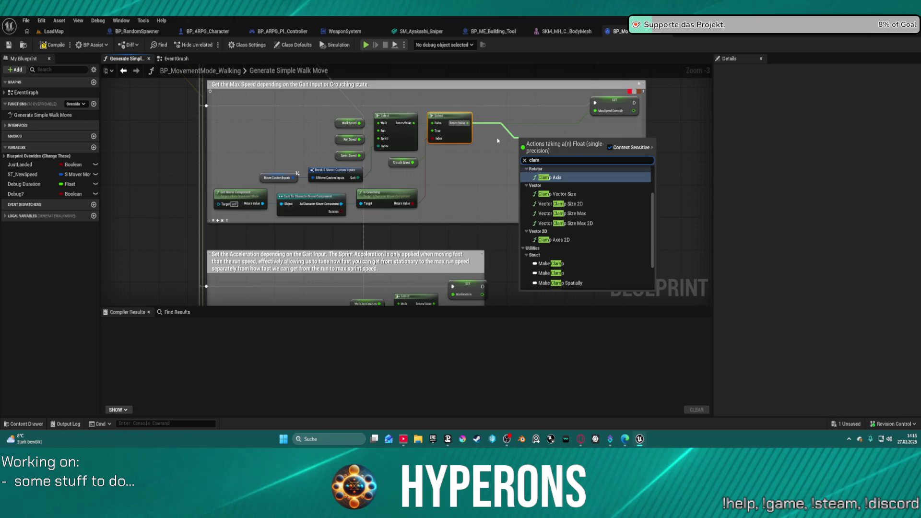
pyautogui.scroll(-3, 585, 248)
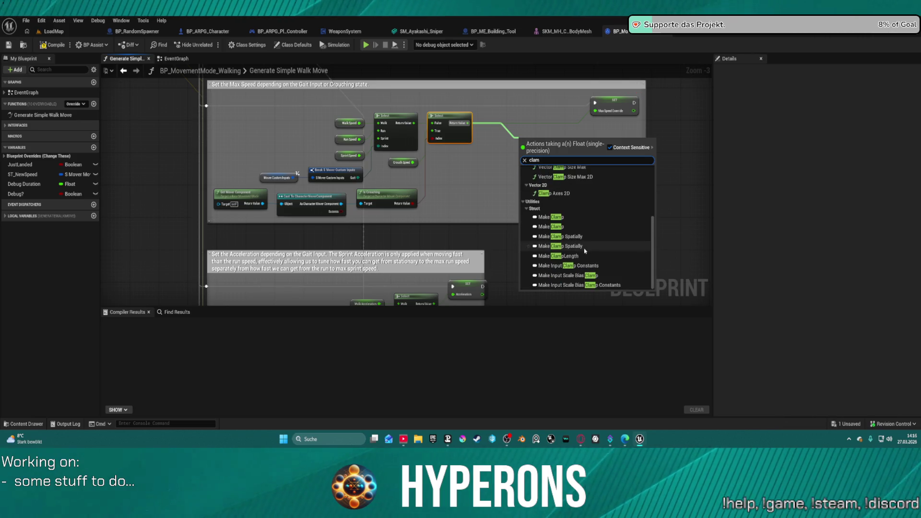
pyautogui.write('p')
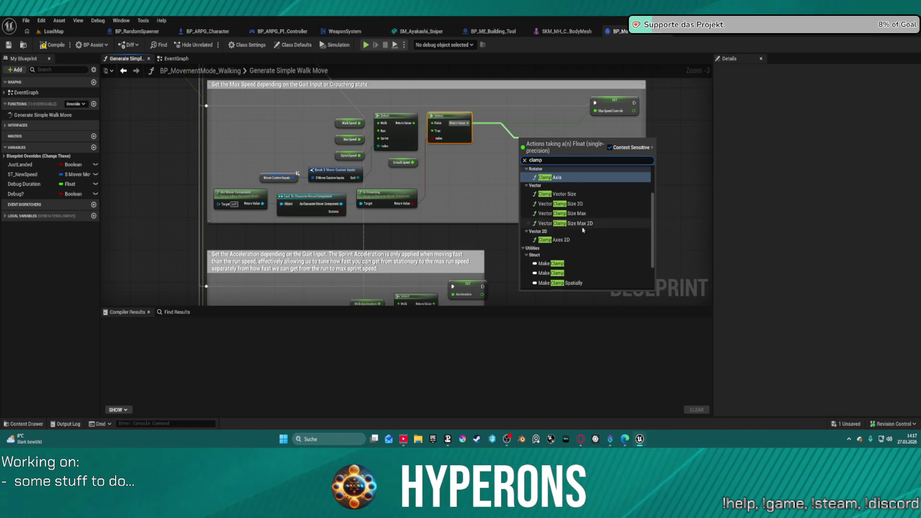
pyautogui.write('f')
pyautogui.press('BackSpace')
pyautogui.press('BackSpace')
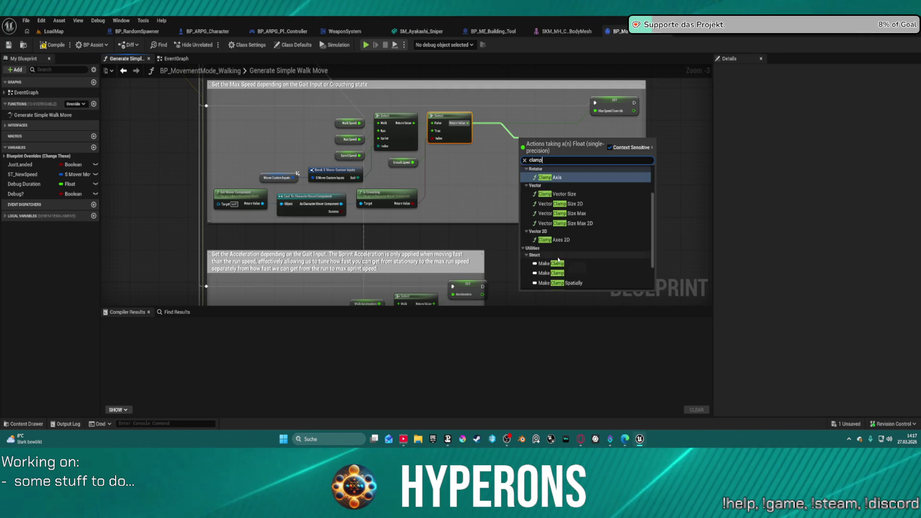
pyautogui.write(' flo')
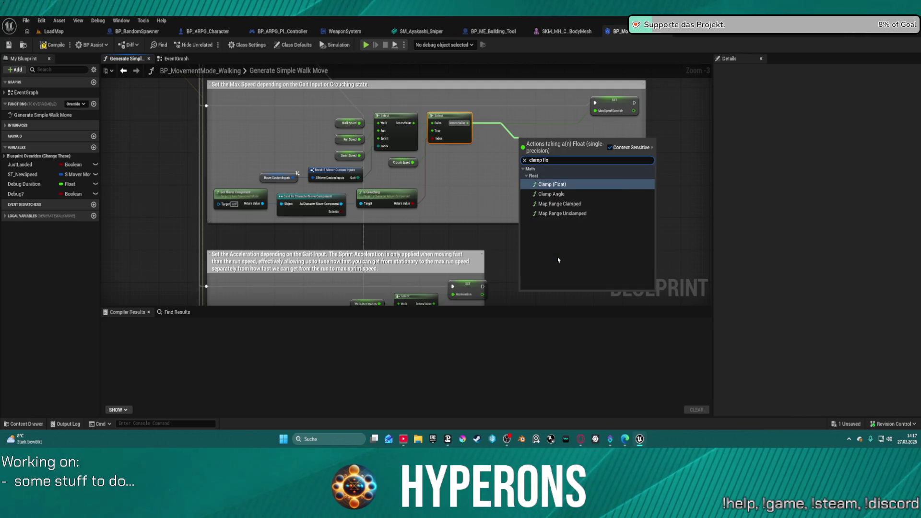
pyautogui.press('Return')
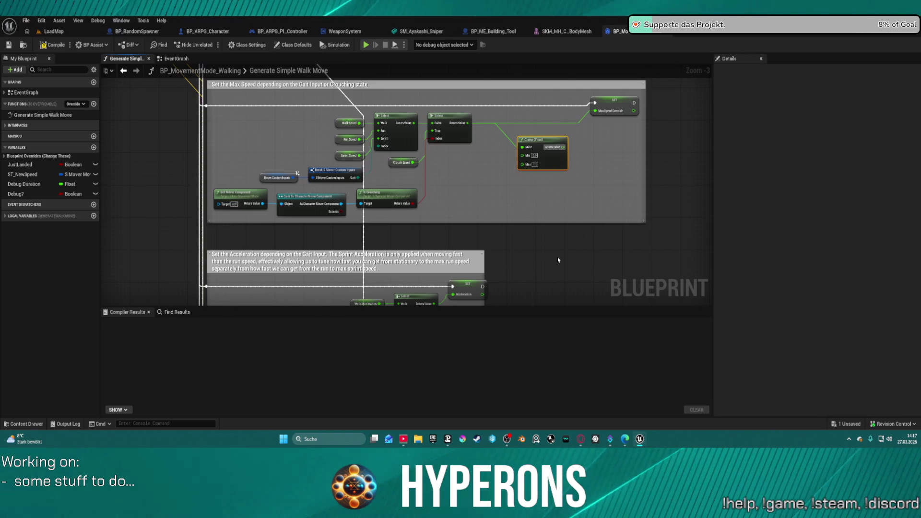
# Wire the clamp into SET Max Speed Override and set its Max to 2000.0
pyautogui.moveTo(563, 147)
pyautogui.mouseDown()
pyautogui.moveTo(602, 124)
pyautogui.moveTo(595, 111)
pyautogui.mouseUp()
pyautogui.click(534, 156)
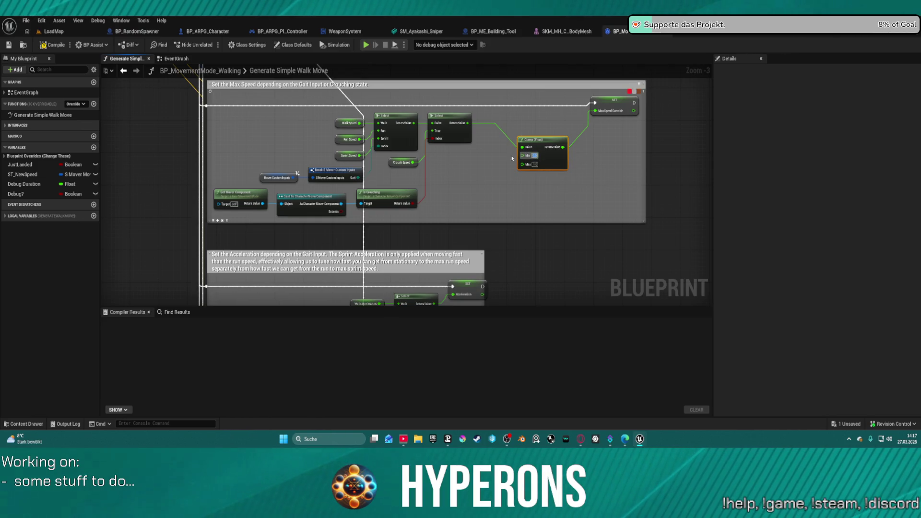
pyautogui.press('Tab')
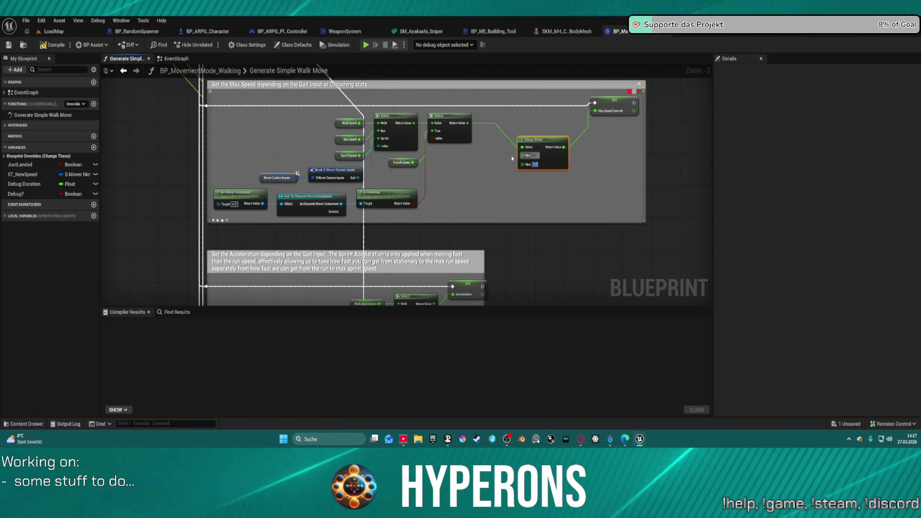
pyautogui.write('00')
pyautogui.press('Return')
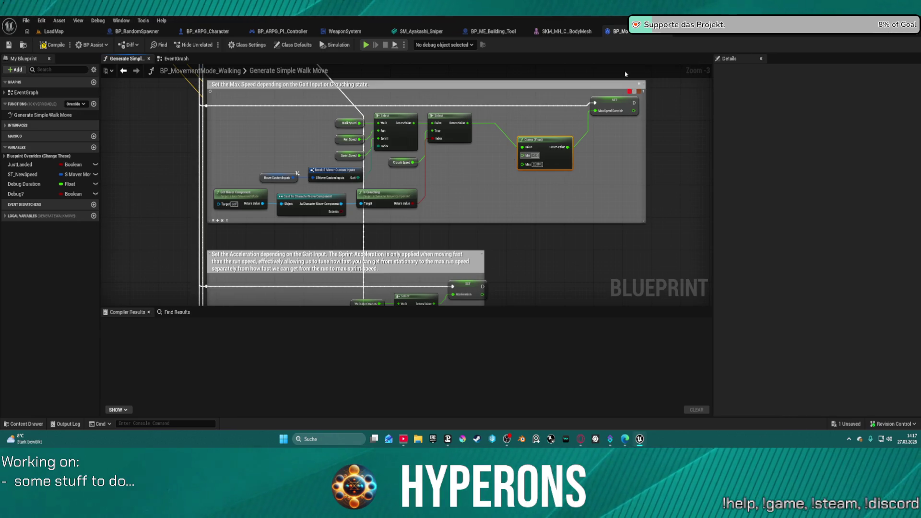
pyautogui.click(552, 120)
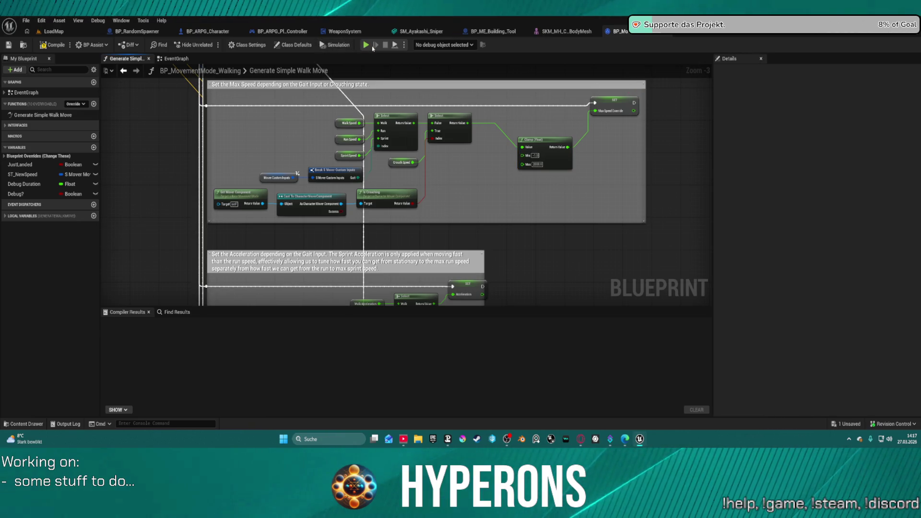
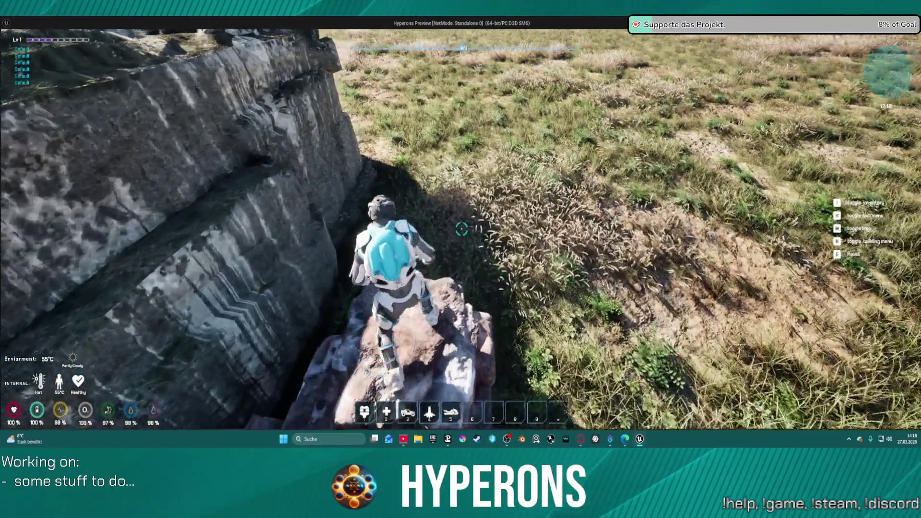
# Walk the character onto the rock, then exit the standalone game preview back to the Blueprint editor
pyautogui.press('w')
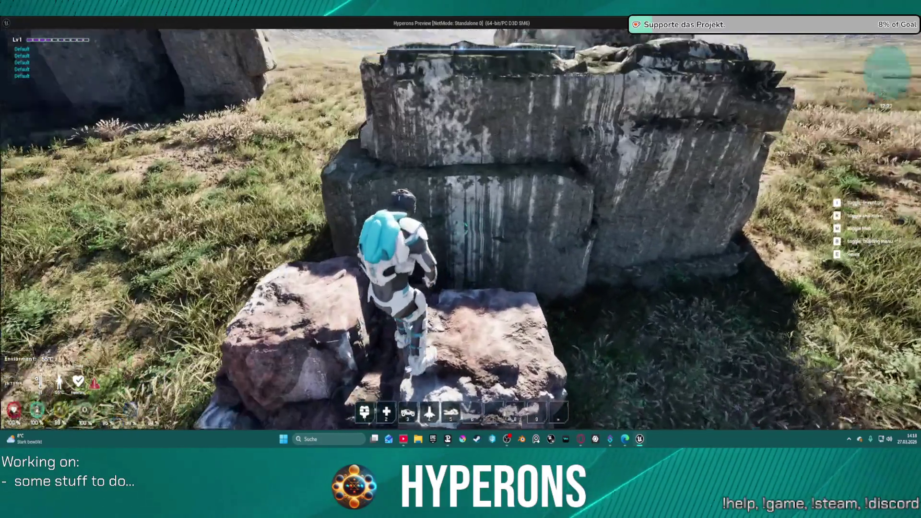
pyautogui.press('Escape')
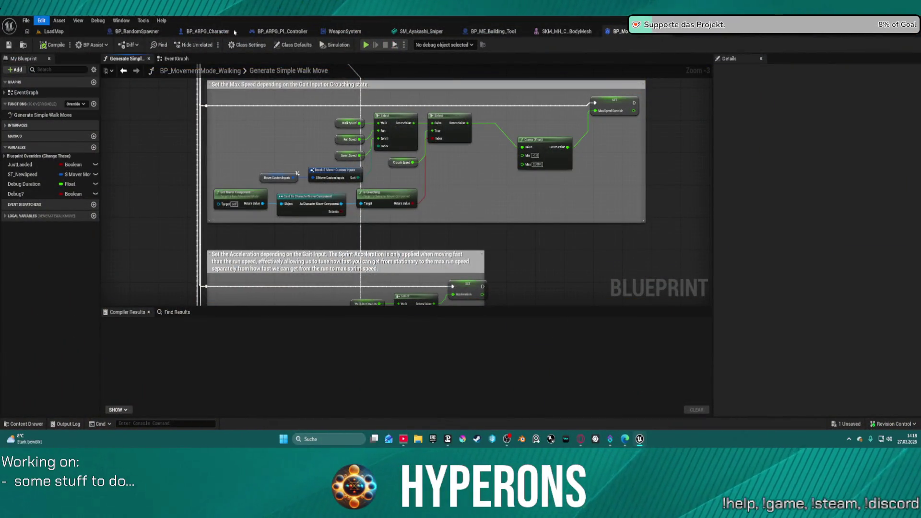
# In LoadMap, move the rock mesh beside the rock cluster to the left and start Play In Editor
pyautogui.click(50, 31)
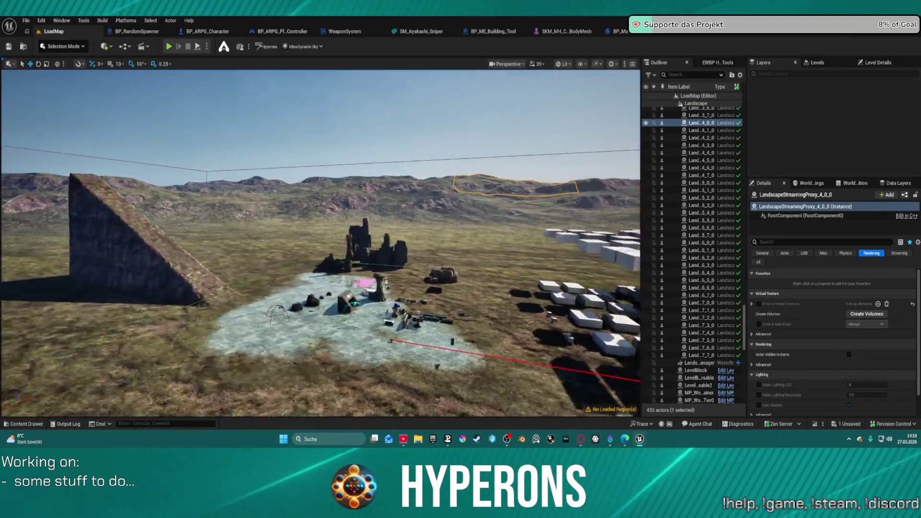
pyautogui.click(437, 304)
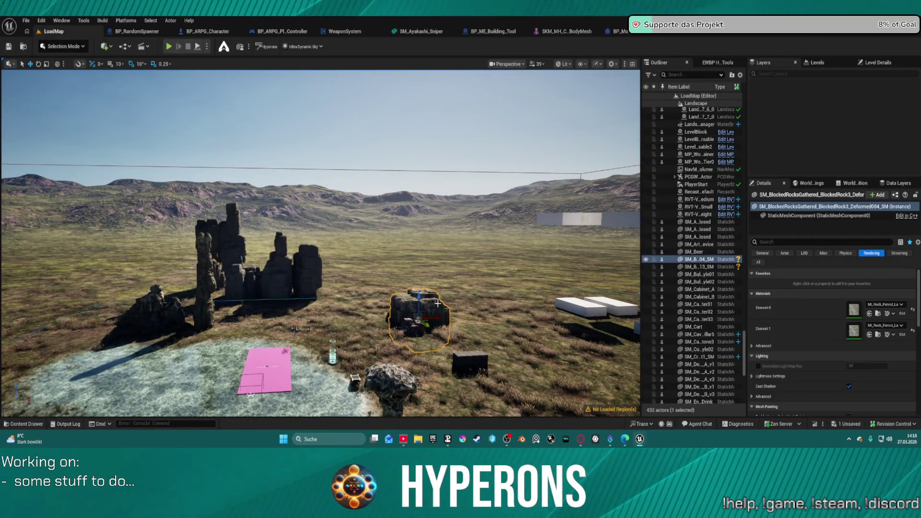
pyautogui.moveTo(439, 317); pyautogui.dragTo(374, 322)
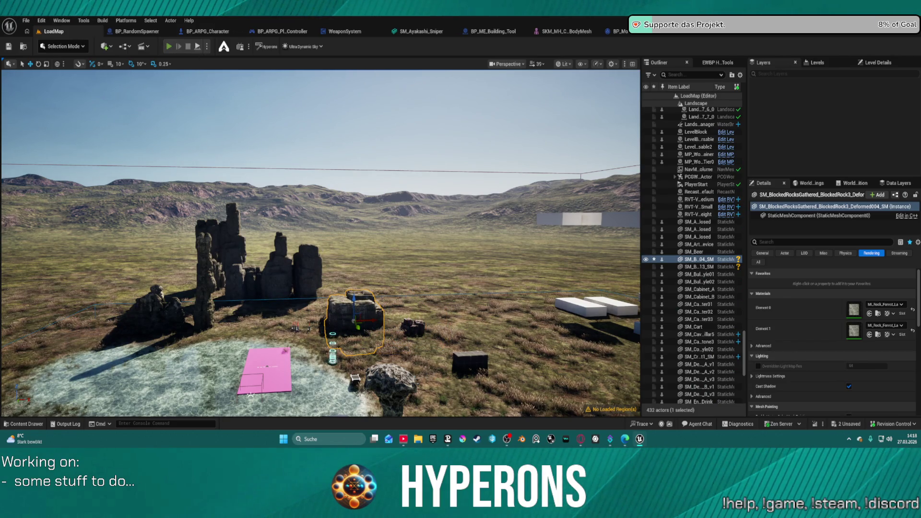
pyautogui.hotkey('alt', 'p')
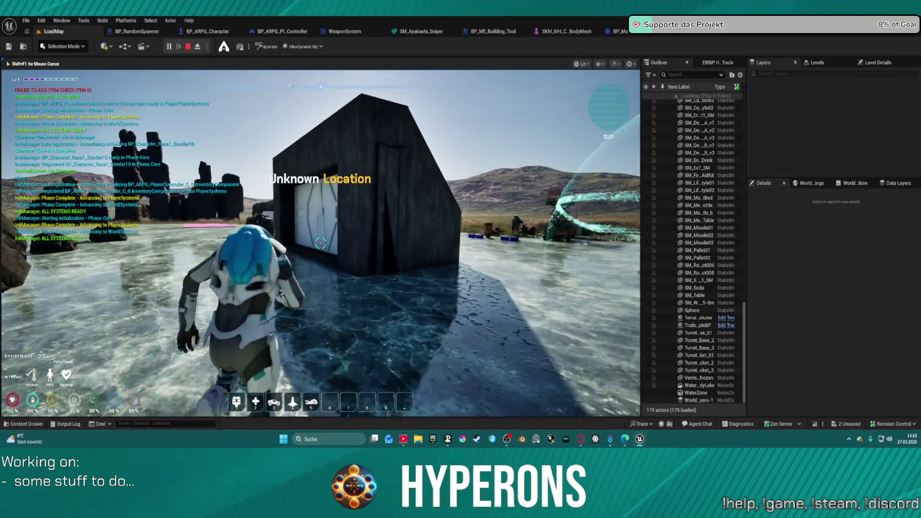
# Run the character past the building into the grassland, climb the rock boxes, jump off and move along the large rock
pyautogui.press('w')
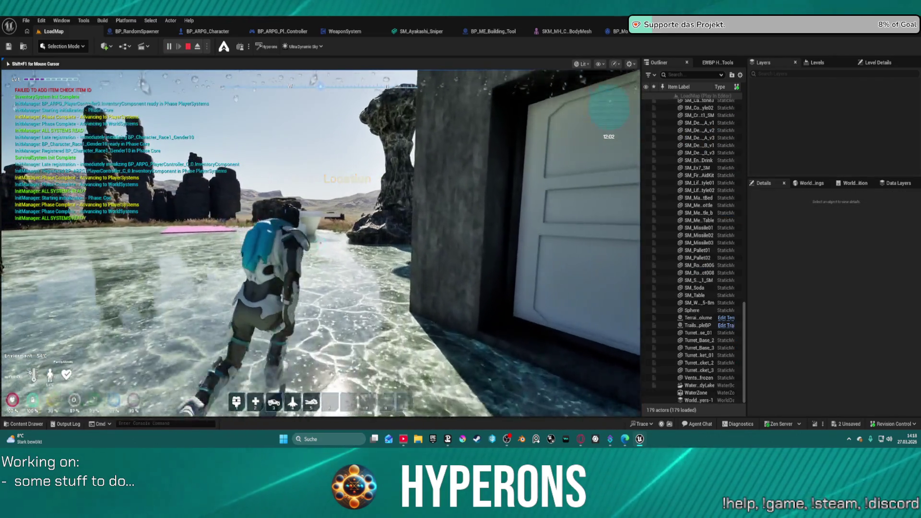
pyautogui.press('w')
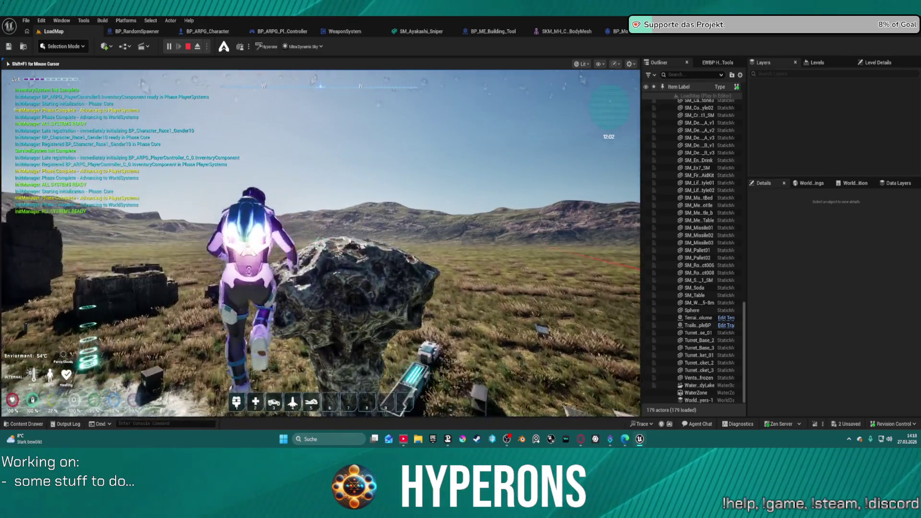
pyautogui.press('w')
pyautogui.press('w')
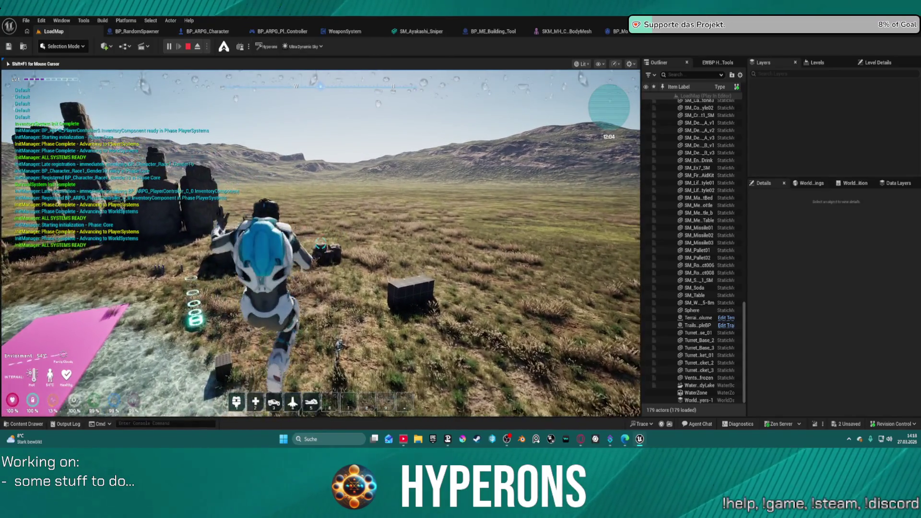
pyautogui.press('space')
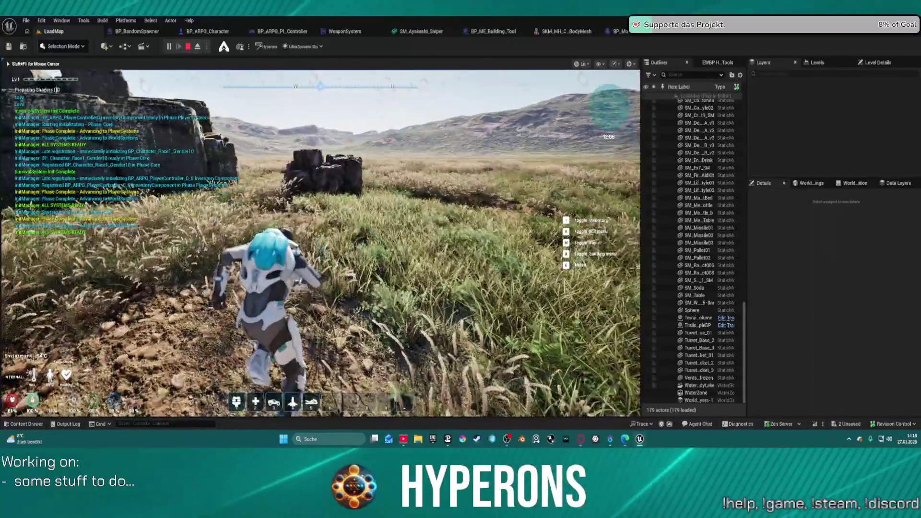
pyautogui.press('w')
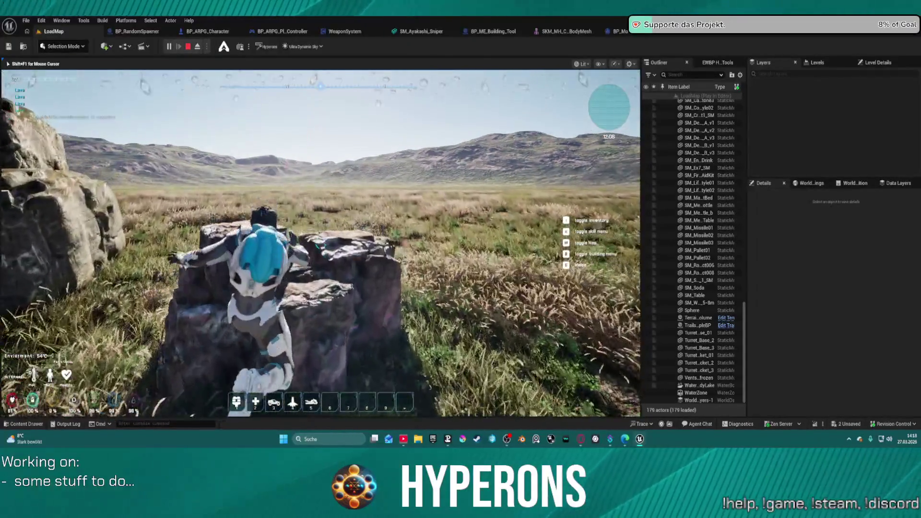
pyautogui.press('w')
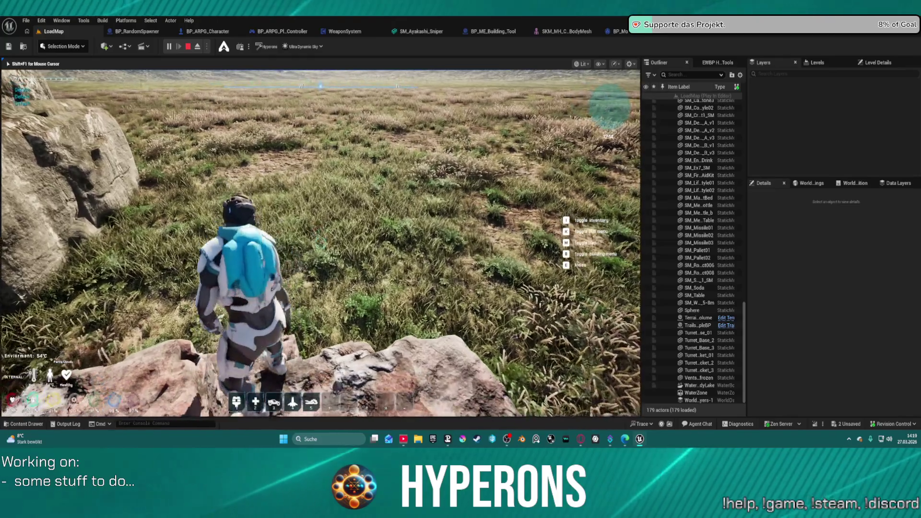
pyautogui.press('w')
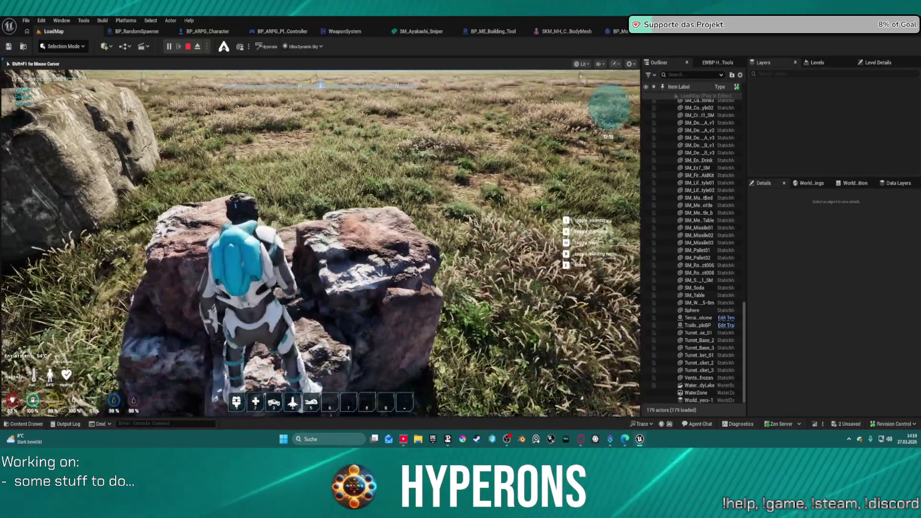
pyautogui.press('w')
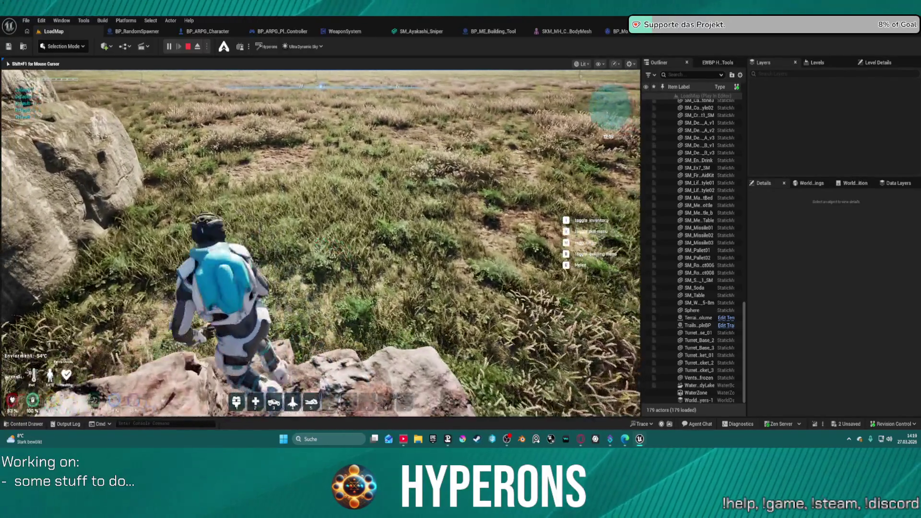
pyautogui.press('w')
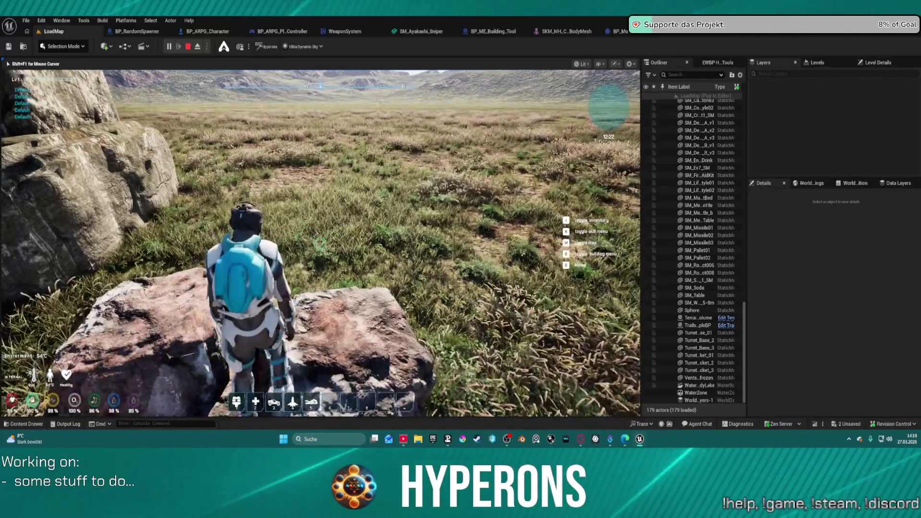
pyautogui.press('w')
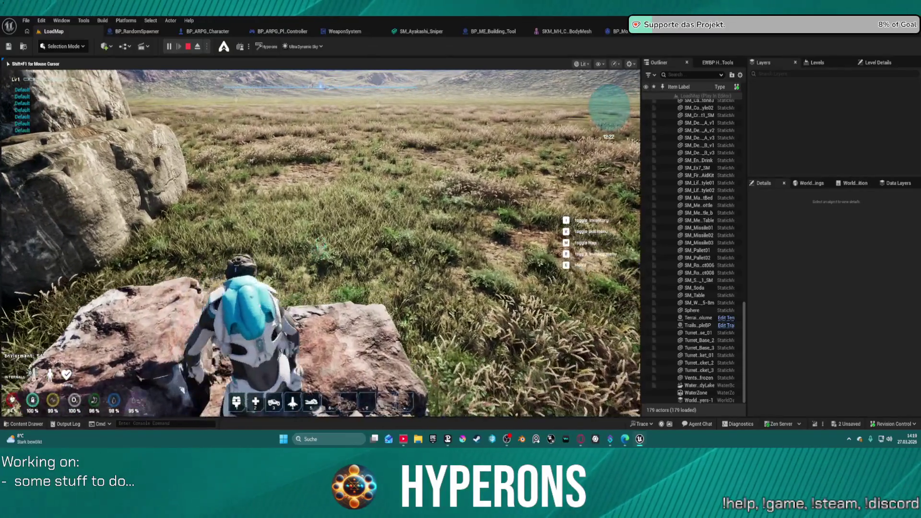
pyautogui.press('w')
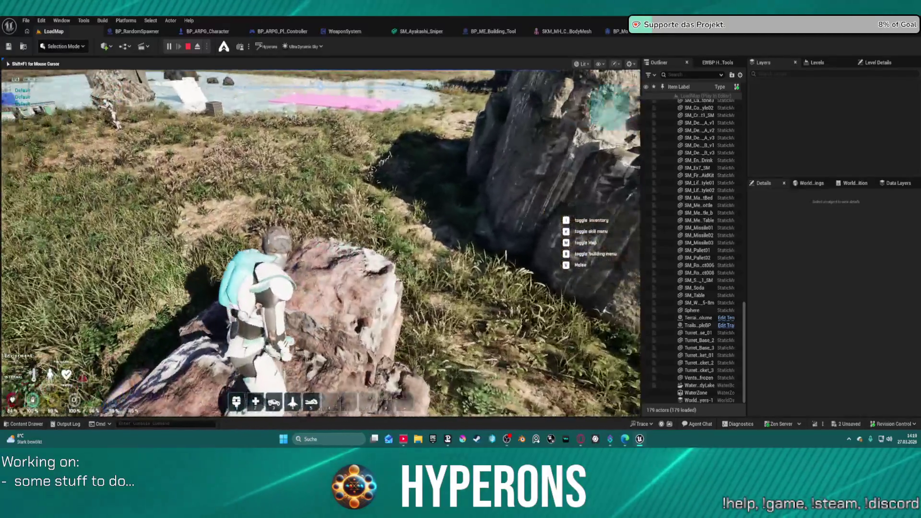
pyautogui.press('s')
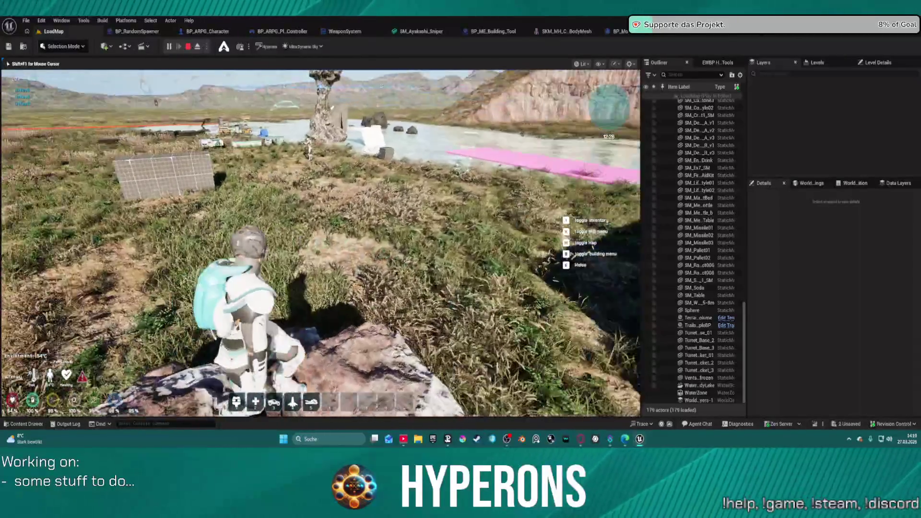
pyautogui.press('a')
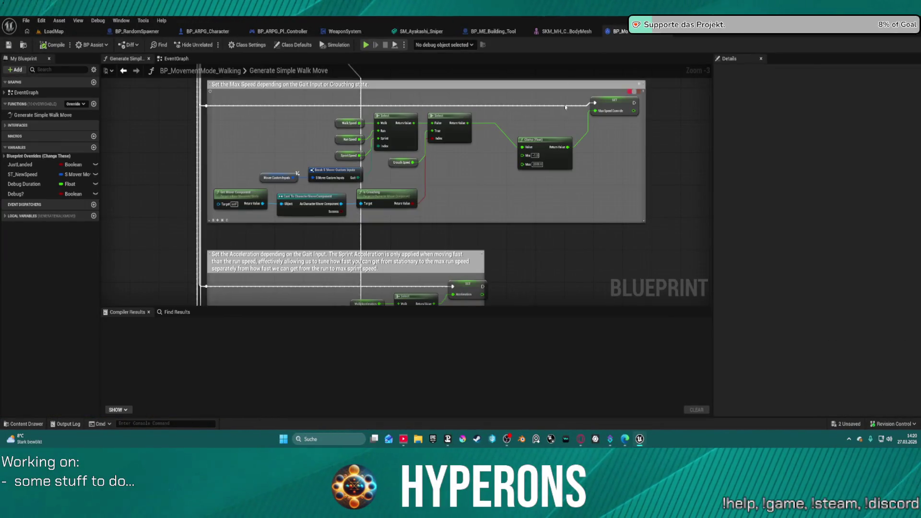
# Add a Print String node after the SET node's exec output
pyautogui.moveTo(463, 152); pyautogui.dragTo(494, 149)
pyautogui.write('prit')
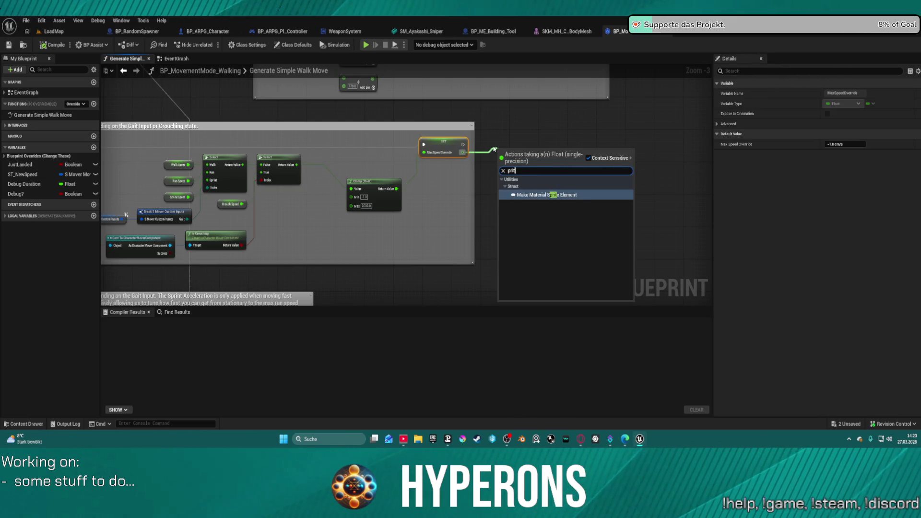
pyautogui.press('BackSpace')
pyautogui.press('Down')
pyautogui.press('Return')
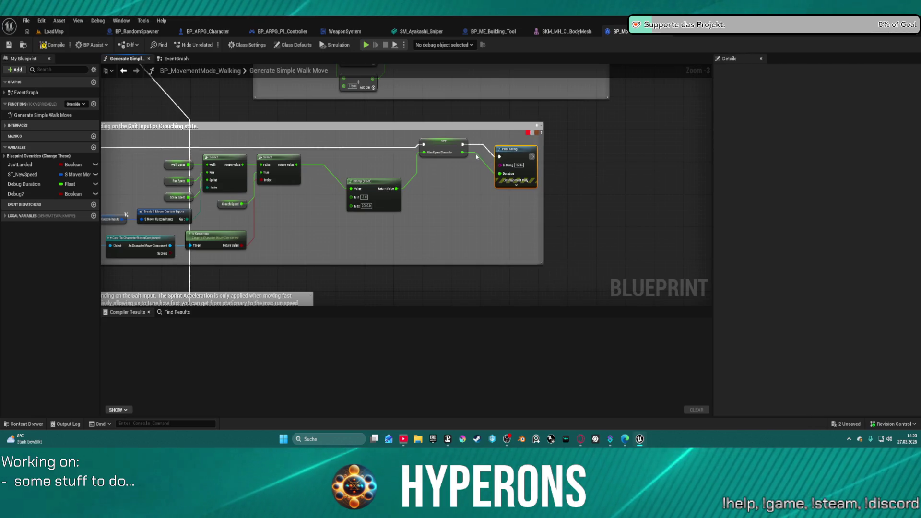
# Feed Max Speed Override into Print String's In String, rewire its input to Select's Return Value, and set Duration
pyautogui.click(444, 144)
pyautogui.moveTo(463, 152); pyautogui.dragTo(501, 165)
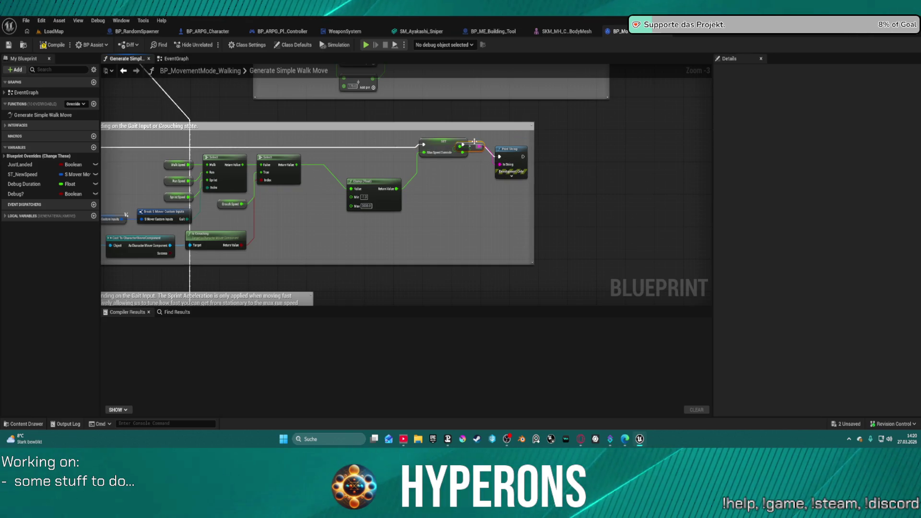
pyautogui.click(492, 136)
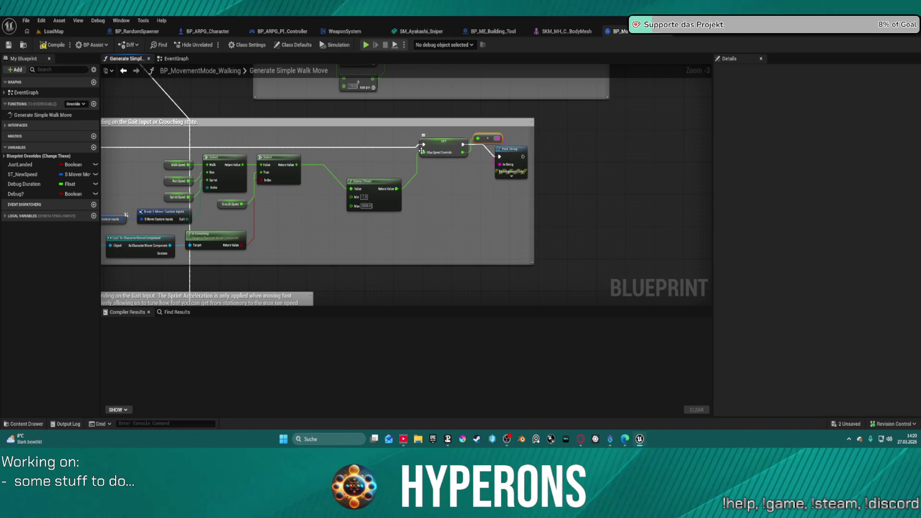
pyautogui.moveTo(424, 152); pyautogui.dragTo(298, 167)
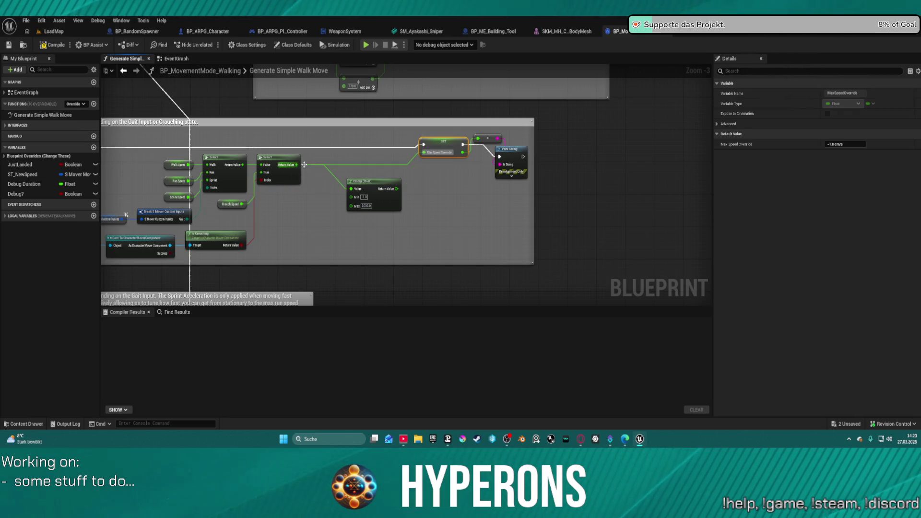
pyautogui.click(511, 176)
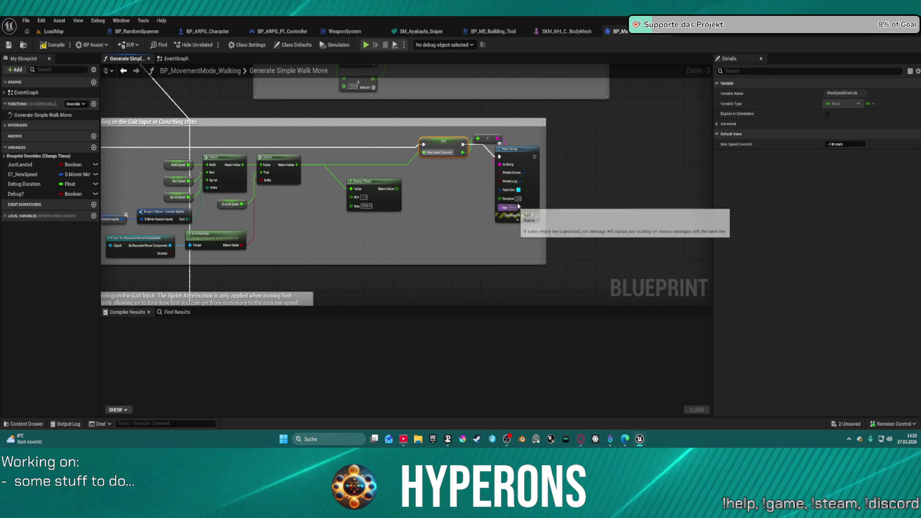
pyautogui.click(518, 198)
pyautogui.press('Return')
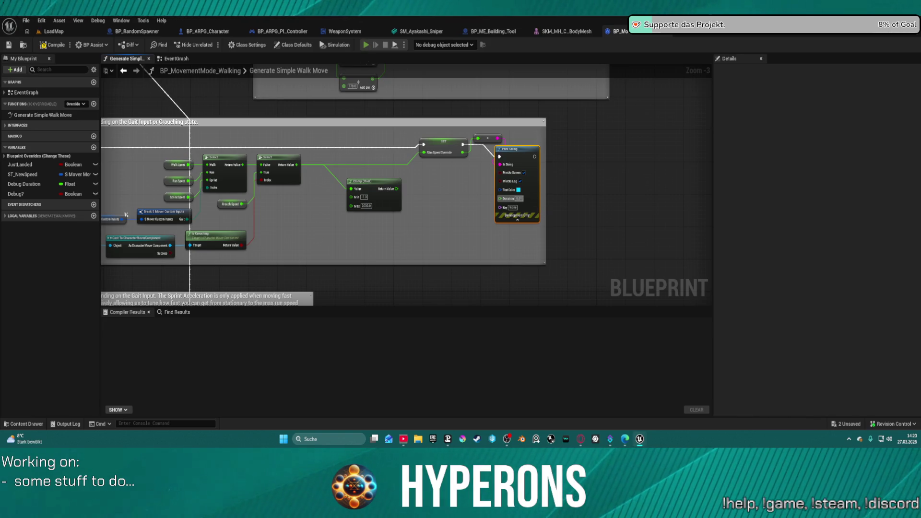
# Stop the running test and select the Print String node in the walk-move graph
pyautogui.press('w')
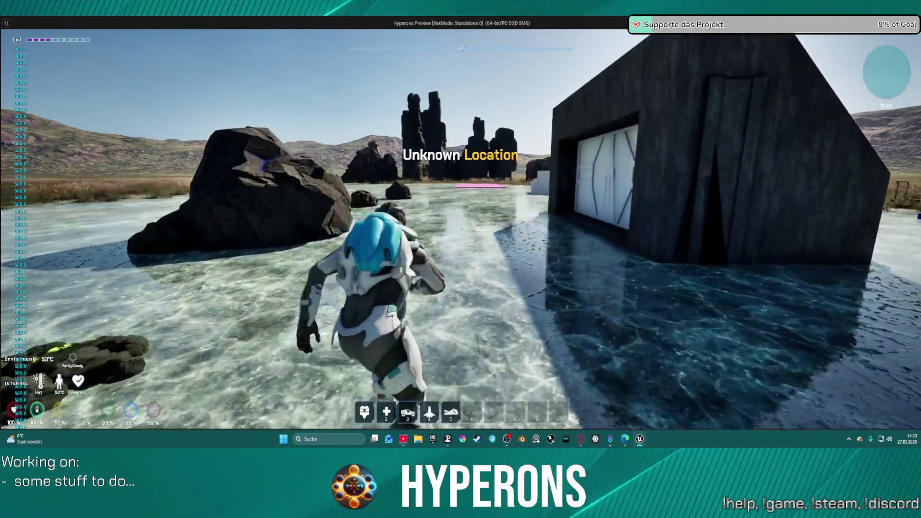
pyautogui.hotkey('alt', 'Tab')
pyautogui.press('Escape')
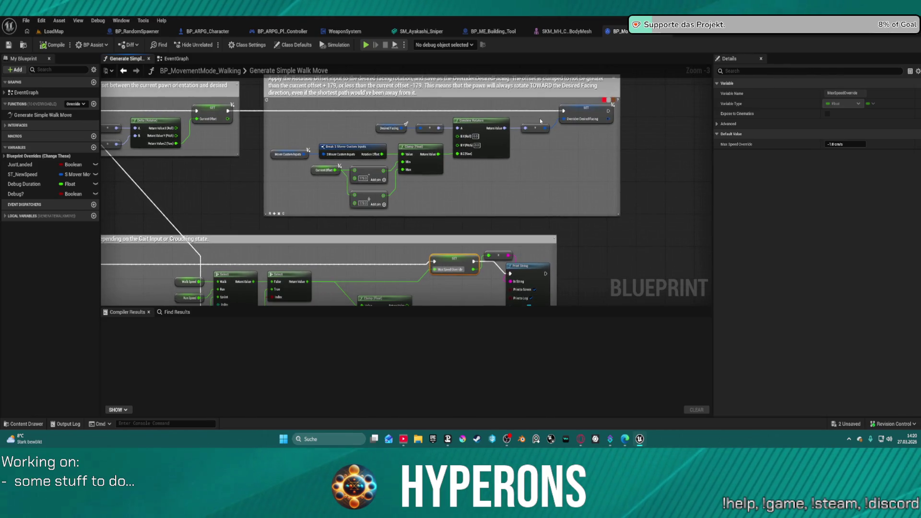
pyautogui.moveTo(477, 234); pyautogui.dragTo(464, 167)
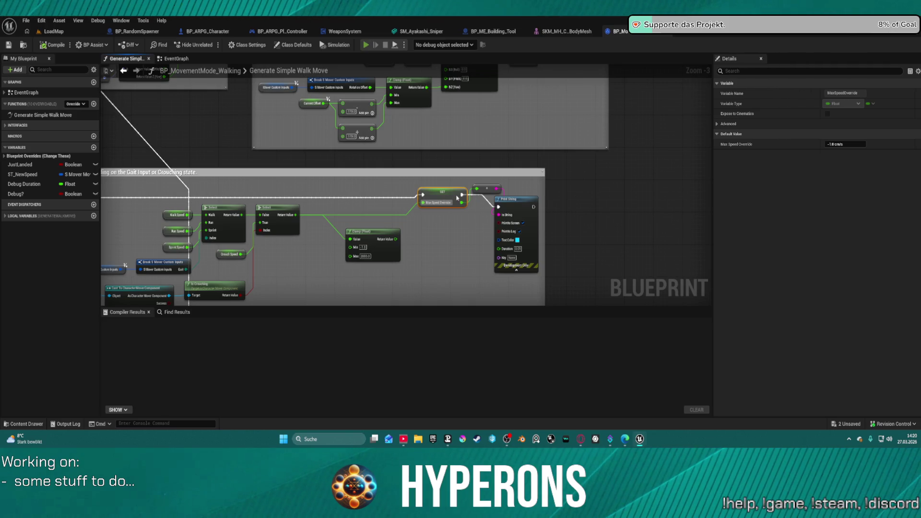
pyautogui.press('w')
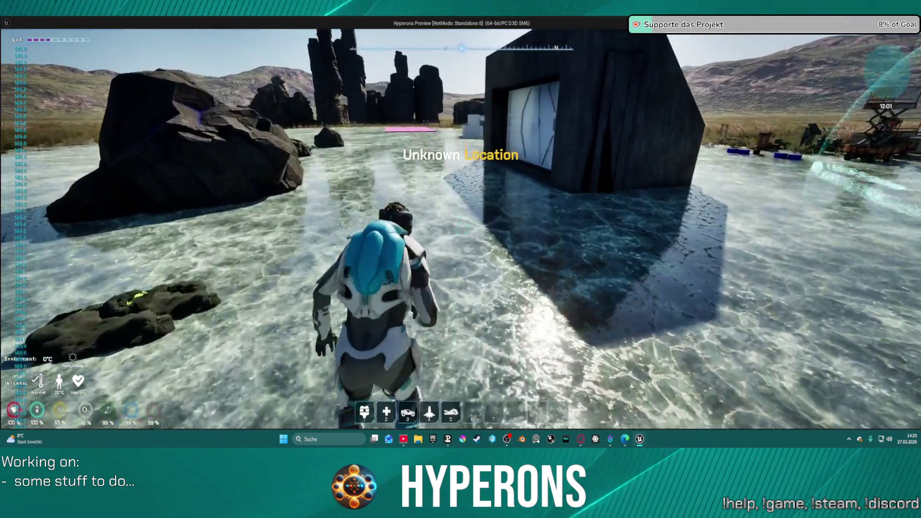
pyautogui.press('Escape')
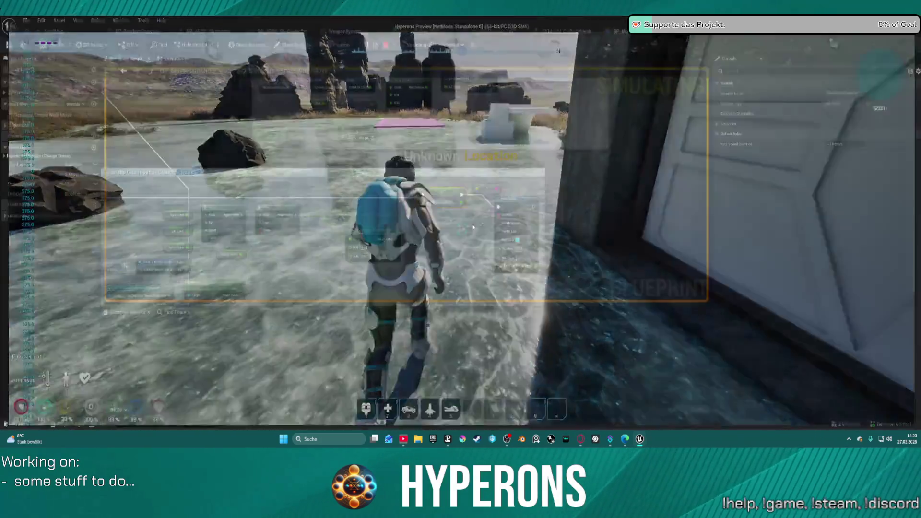
pyautogui.click(518, 249)
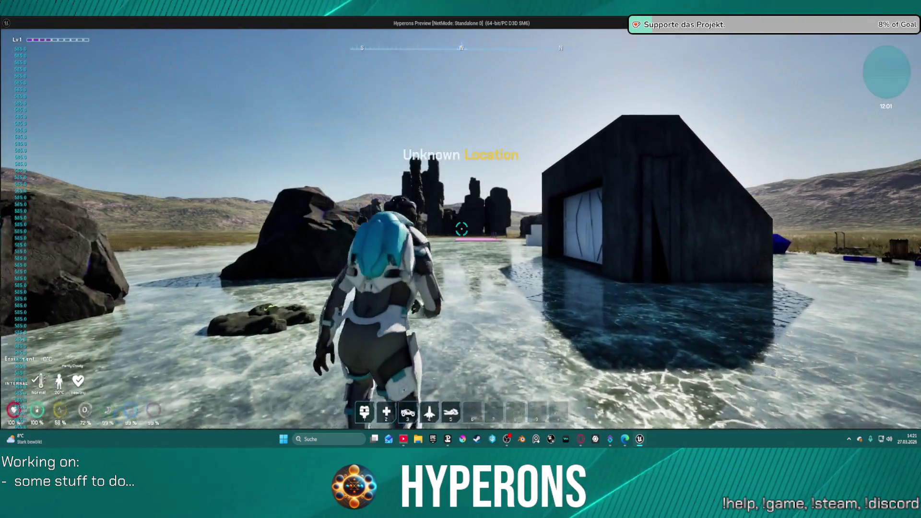
# Run the character past the tall rock spire onto the grass toward the wall
pyautogui.press('w')
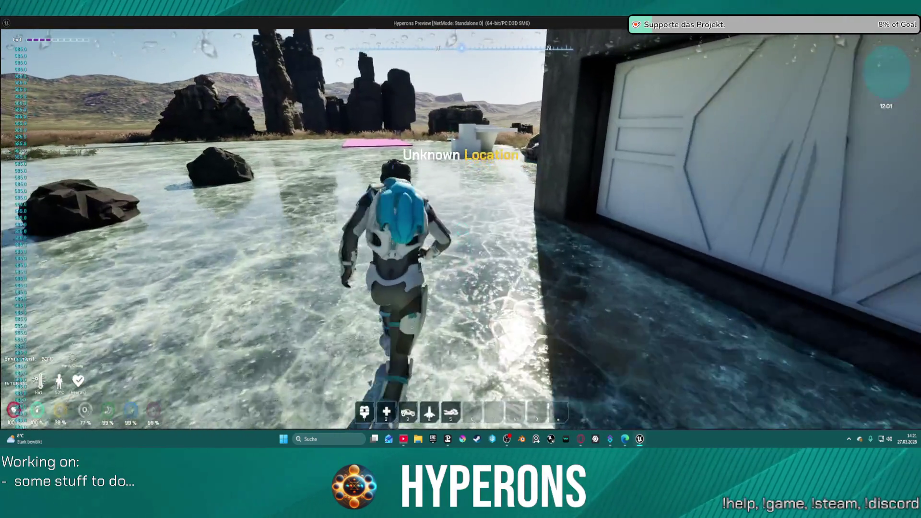
pyautogui.press('w')
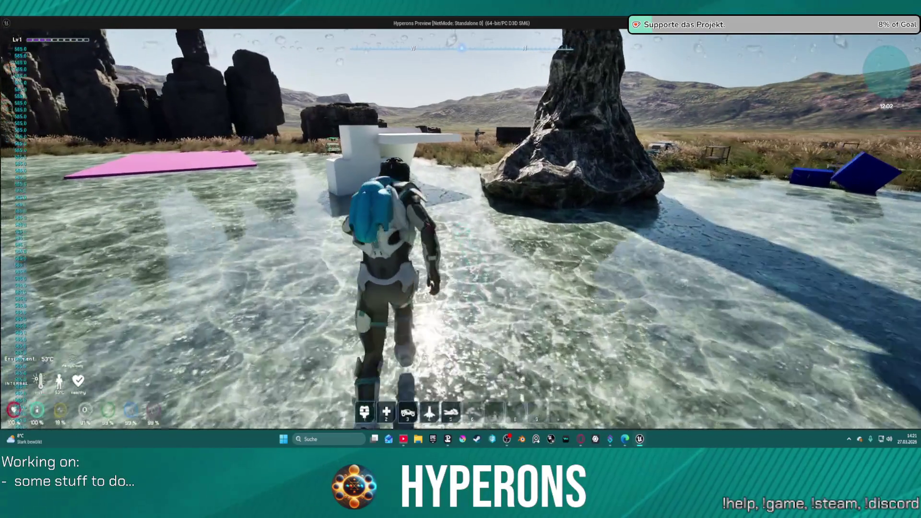
pyautogui.press('w')
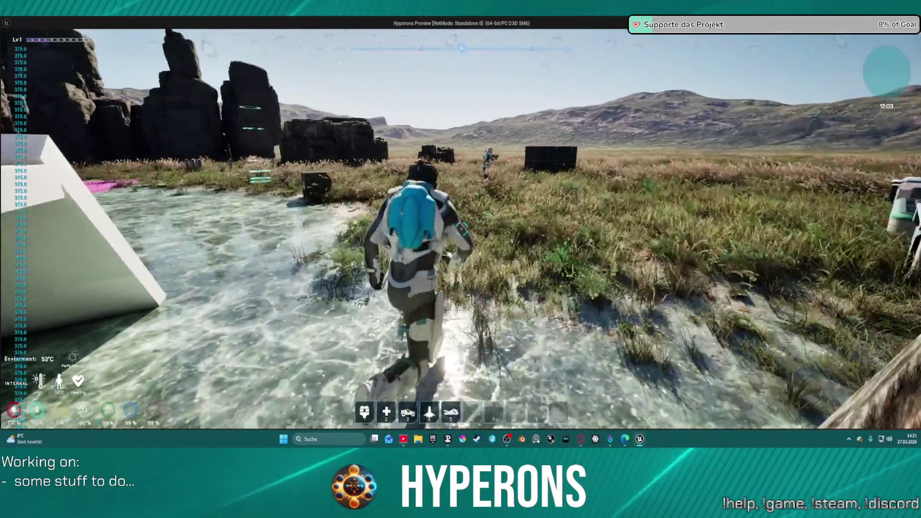
pyautogui.press('w')
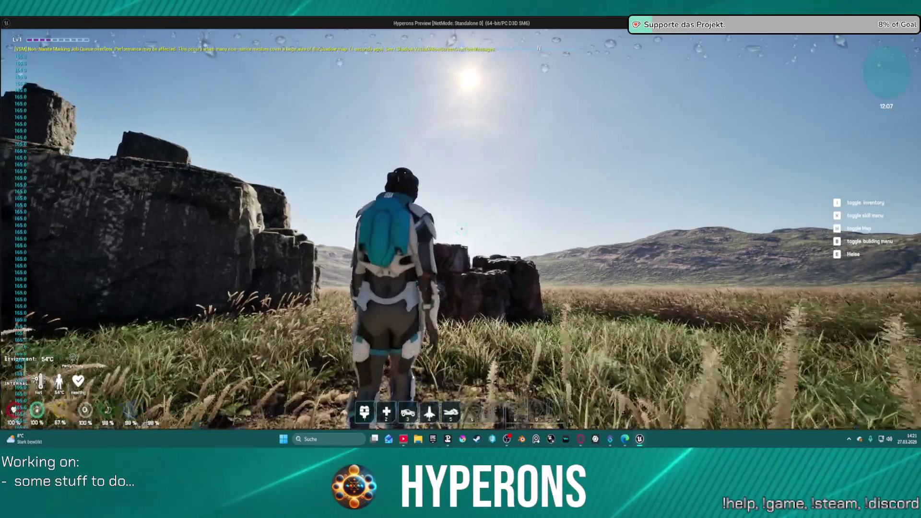
# Climb onto the rock, turn around on it, and walk toward the left rocks
pyautogui.press('space')
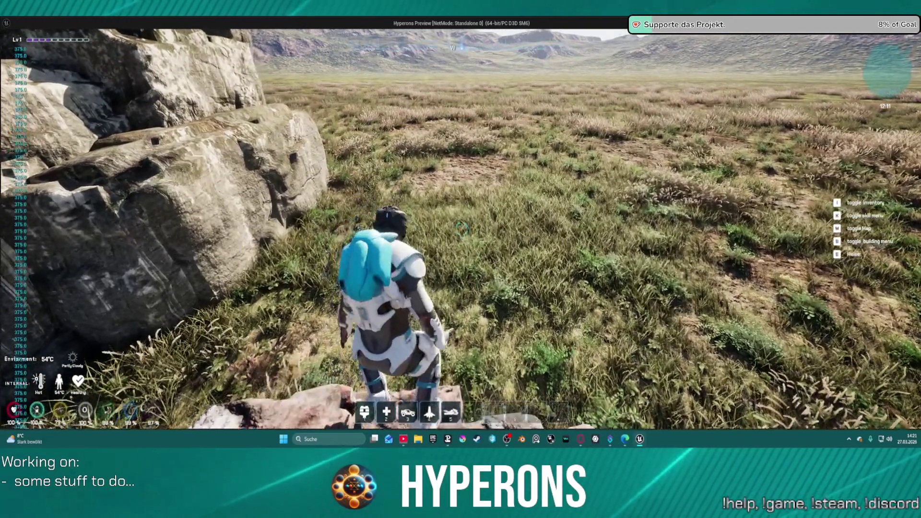
pyautogui.press('s')
pyautogui.press('w')
pyautogui.press('a')
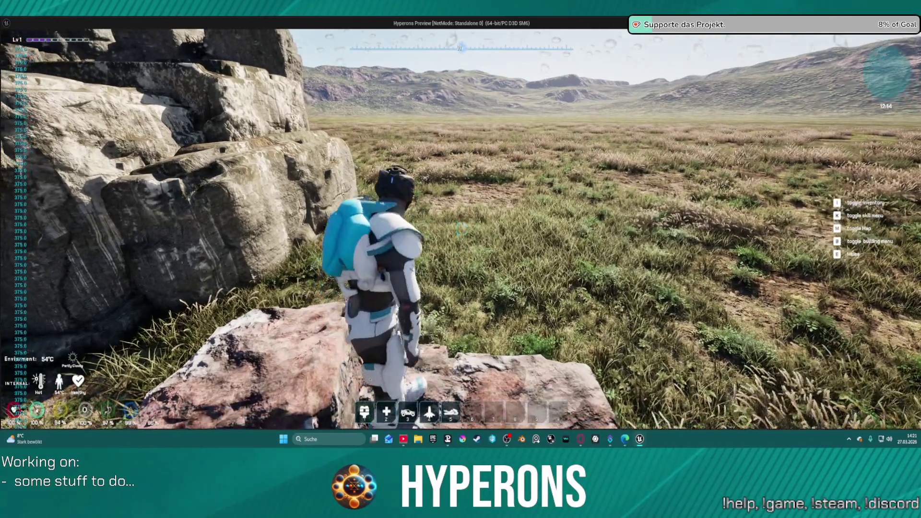
pyautogui.press('d')
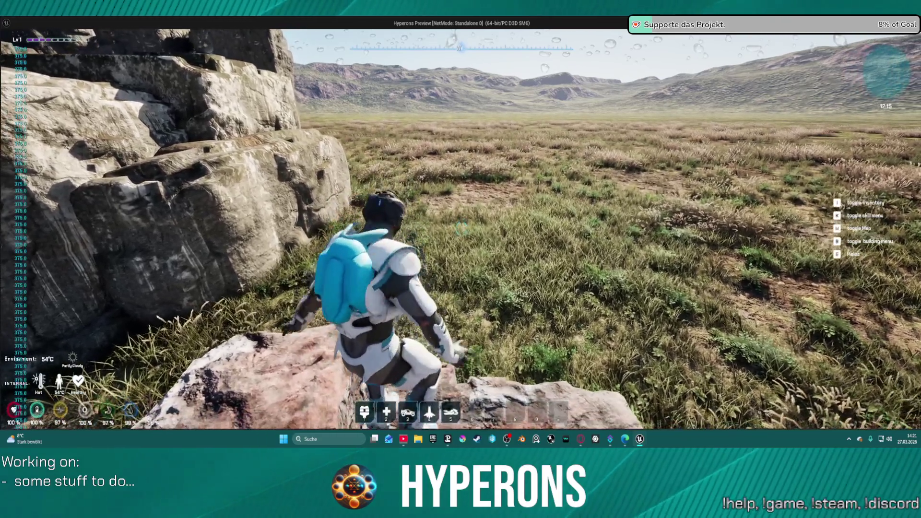
pyautogui.press('w')
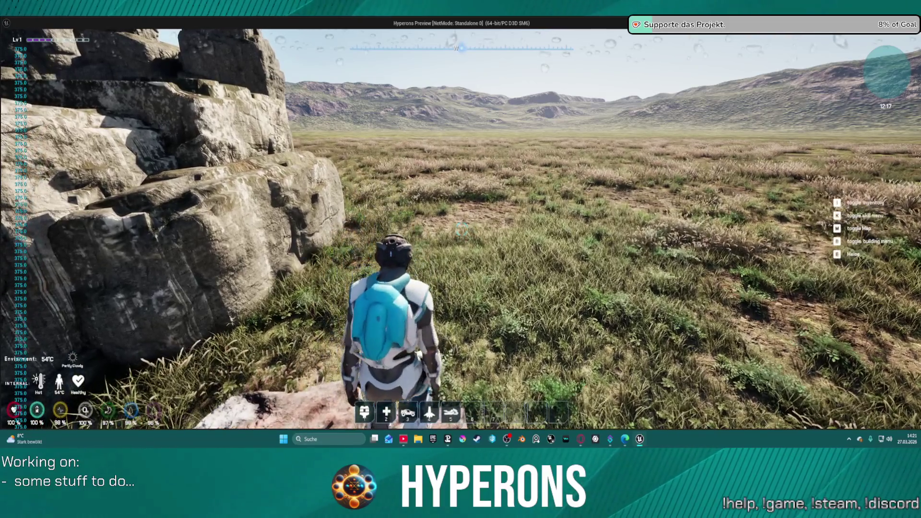
pyautogui.press('w')
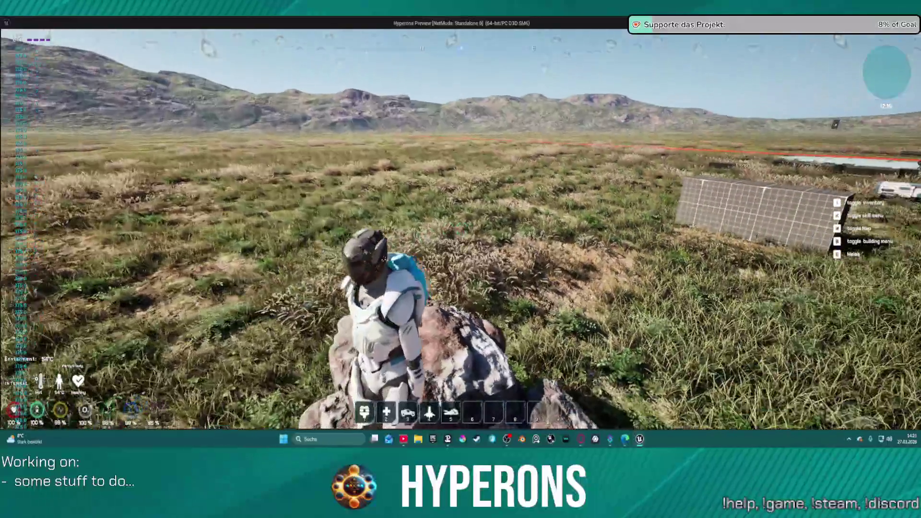
pyautogui.press('w')
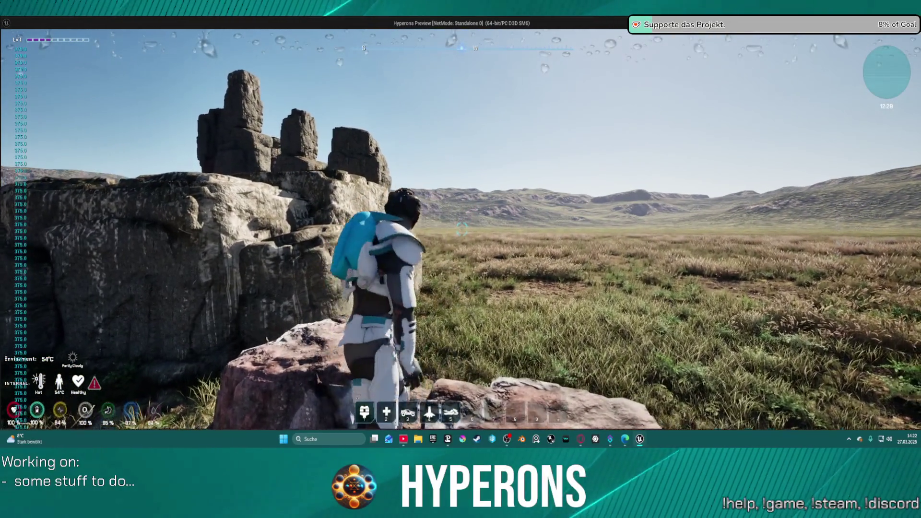
pyautogui.press('w')
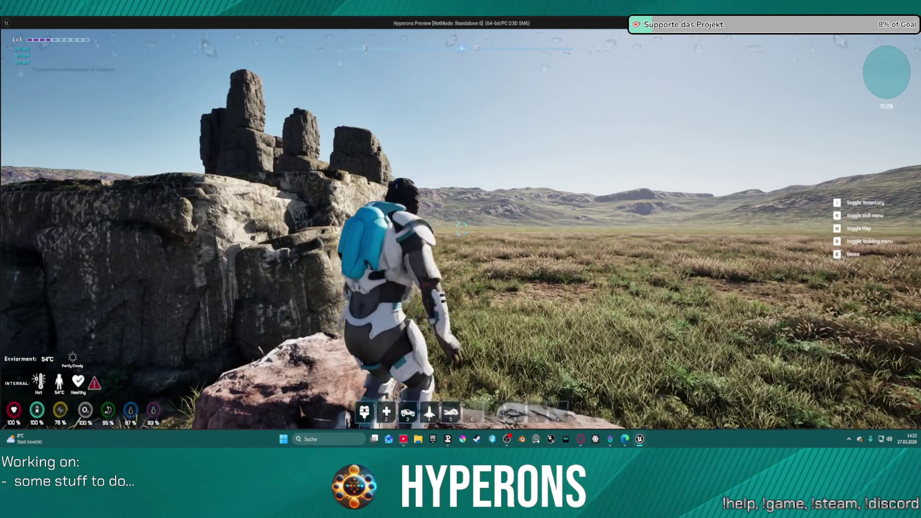
pyautogui.press('a')
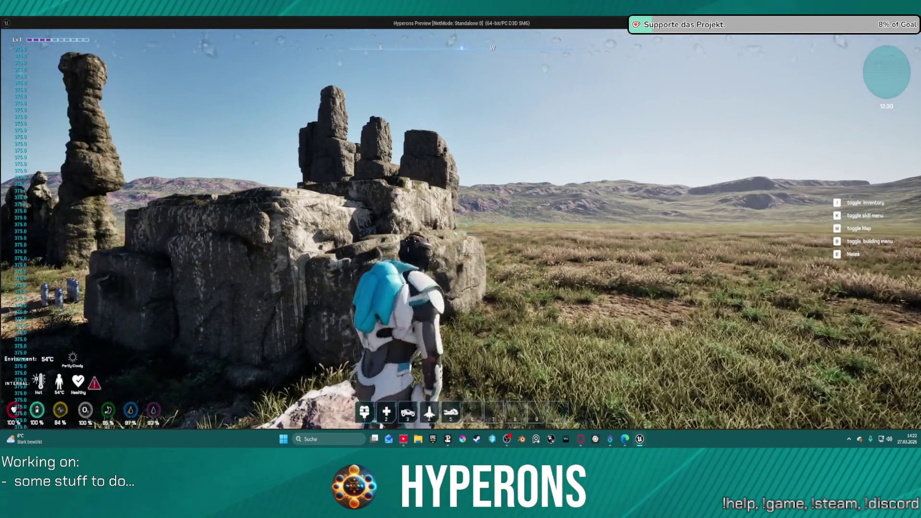
pyautogui.press('w')
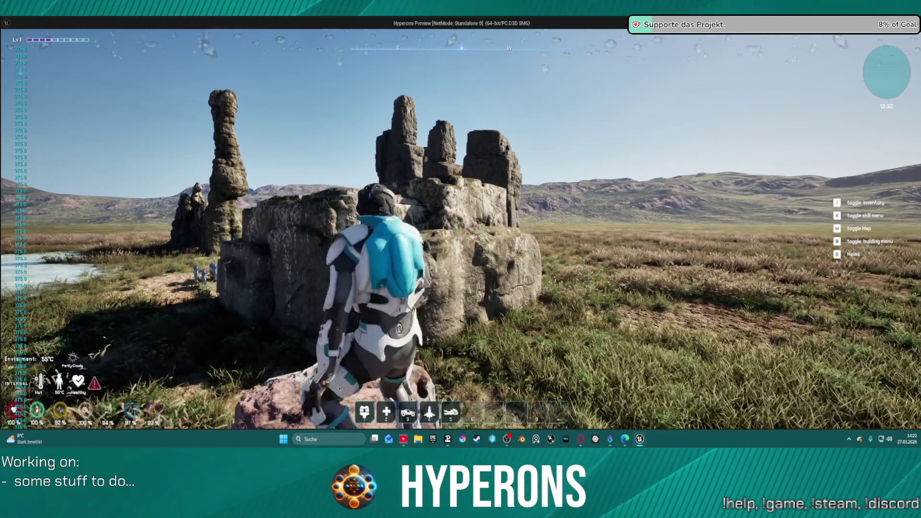
# Jump off the rock, walk to the next rock, and climb up and over it
pyautogui.moveTo(461, 259)
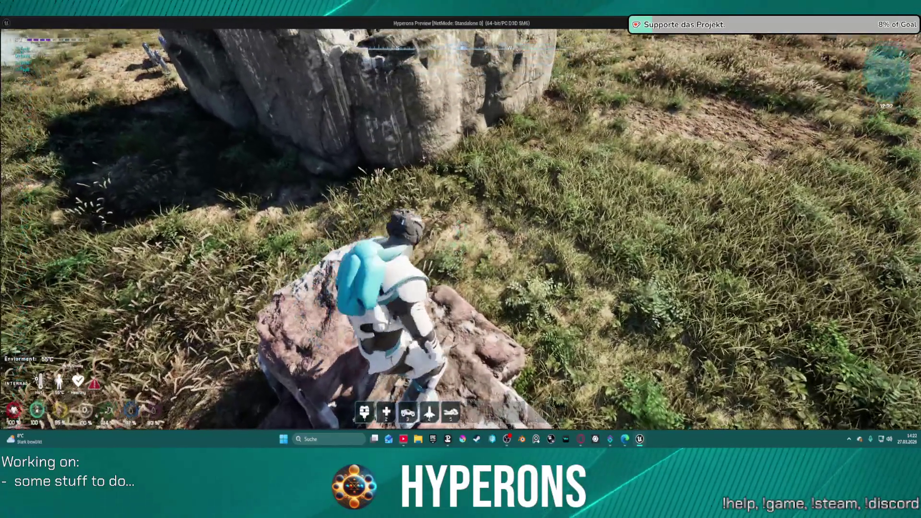
pyautogui.press('s')
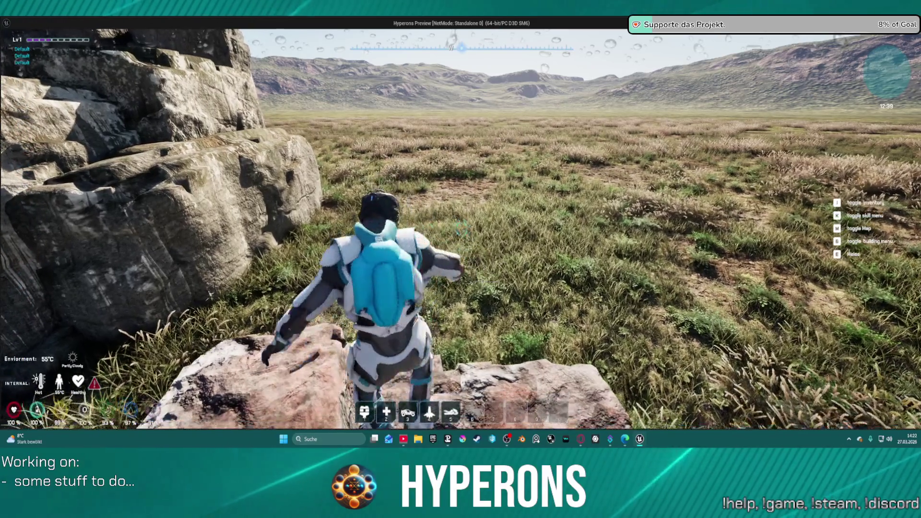
pyautogui.press('d')
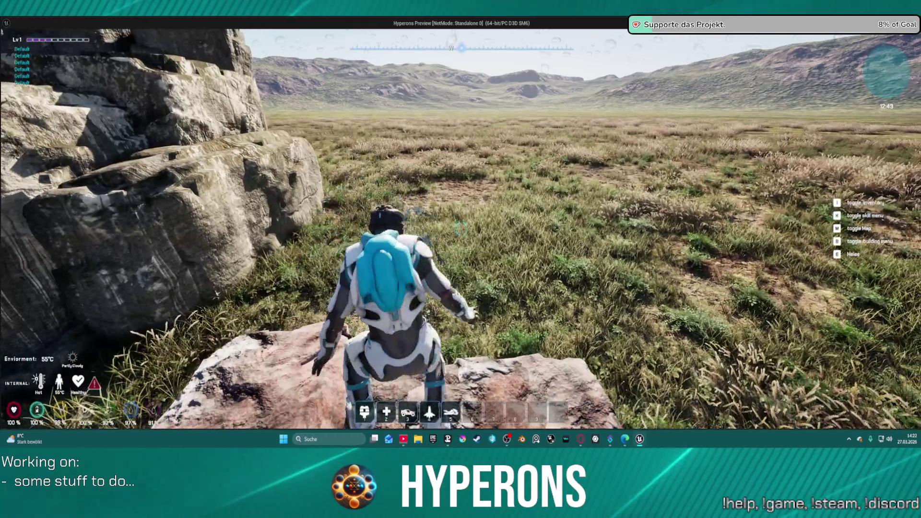
pyautogui.press('space')
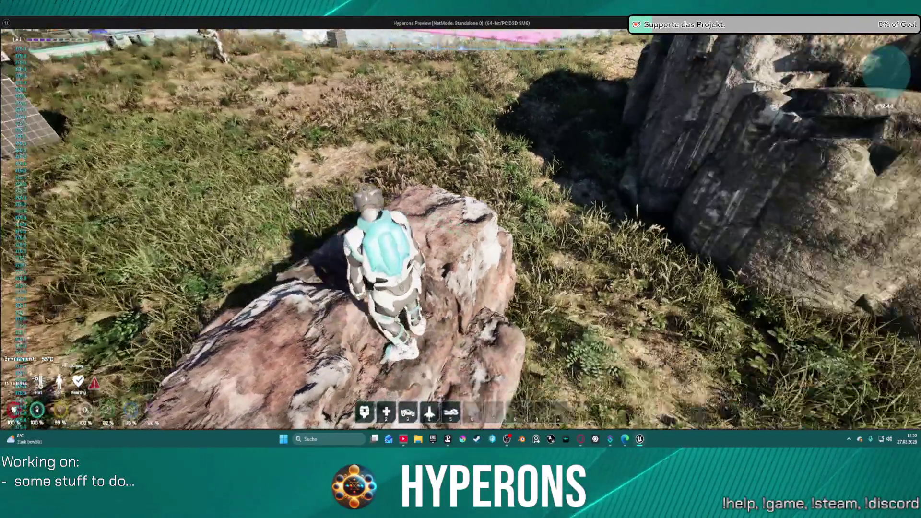
pyautogui.press('w')
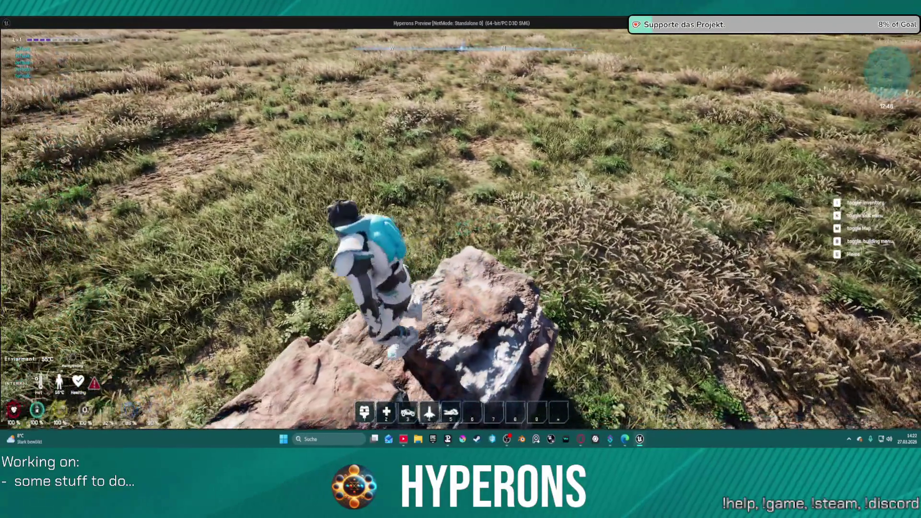
pyautogui.press('w')
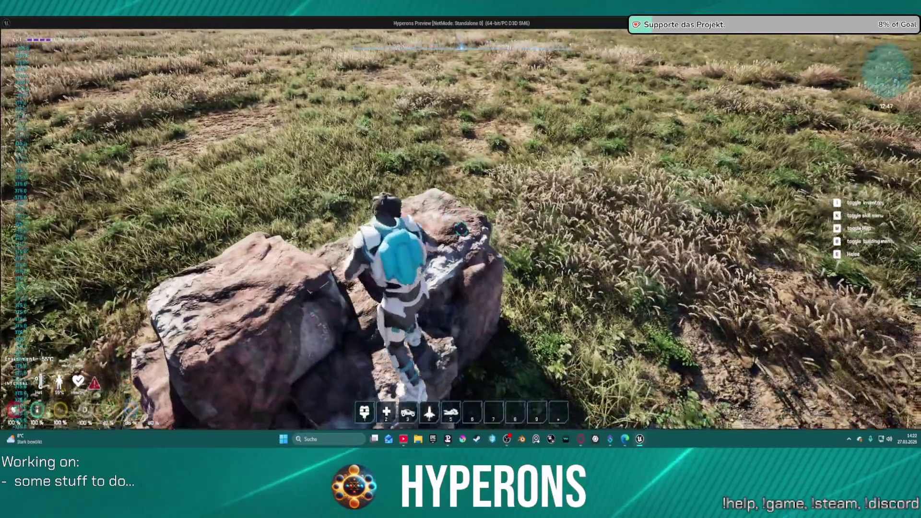
pyautogui.press('w')
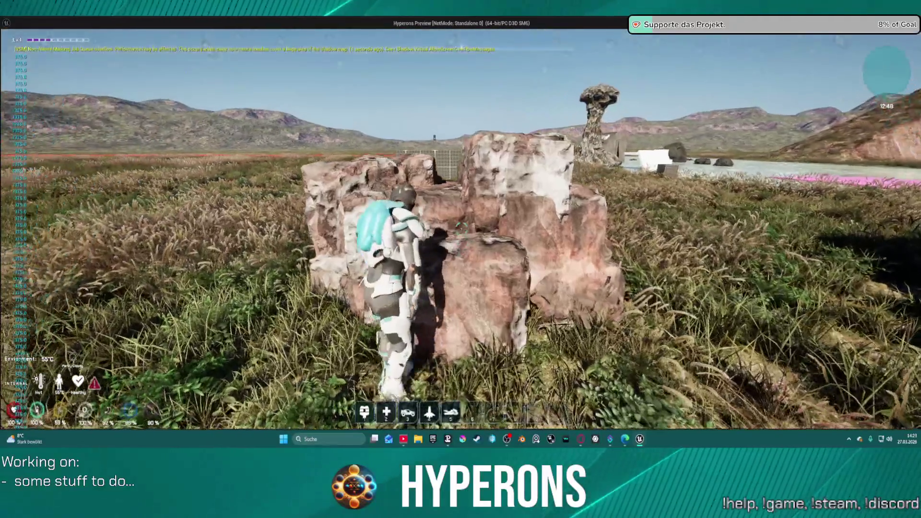
pyautogui.press('w')
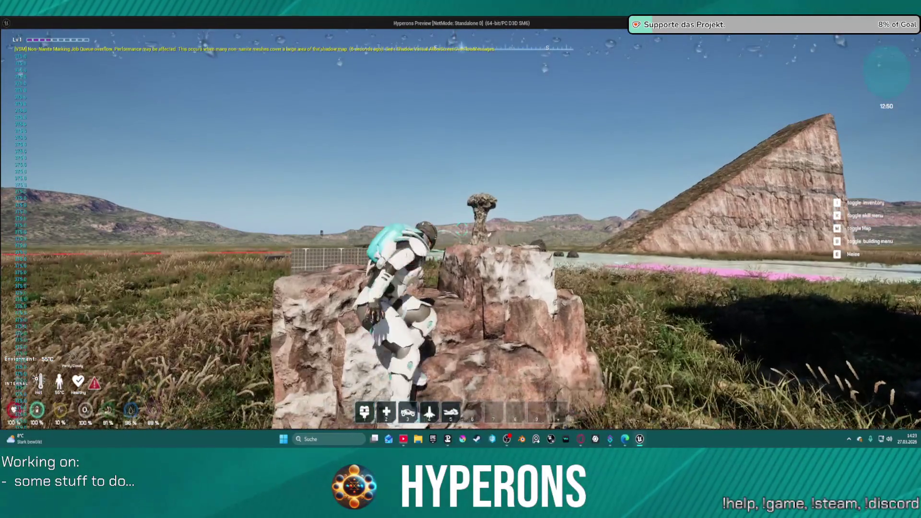
pyautogui.press('w')
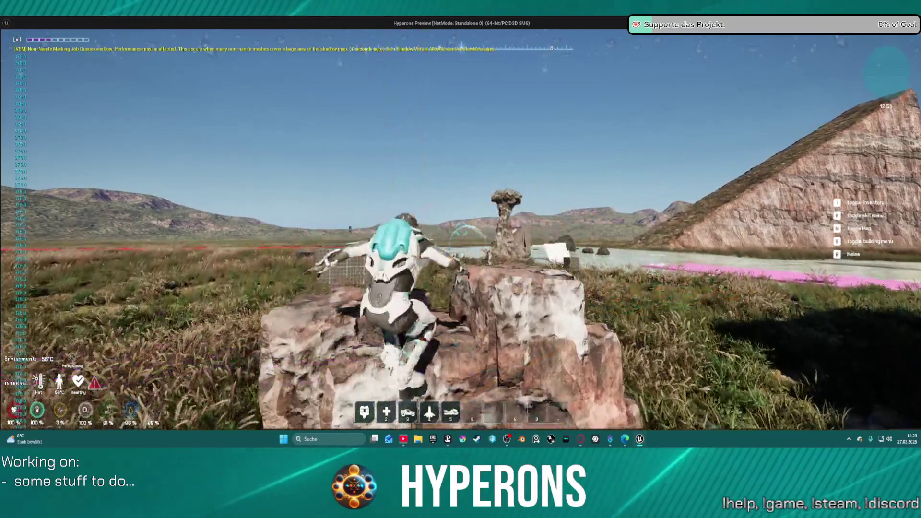
pyautogui.press('w')
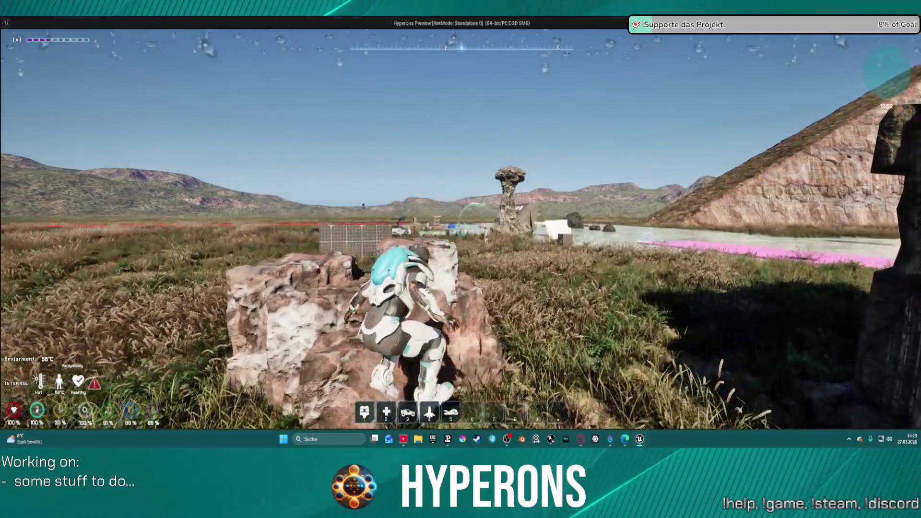
# Climb up the boulder, then climb down and jump off onto the grass
pyautogui.press('s')
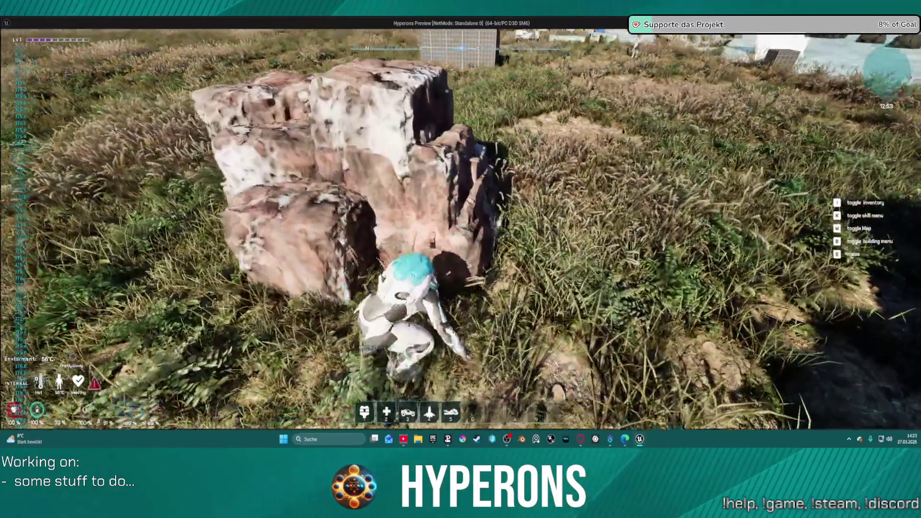
pyautogui.press('w')
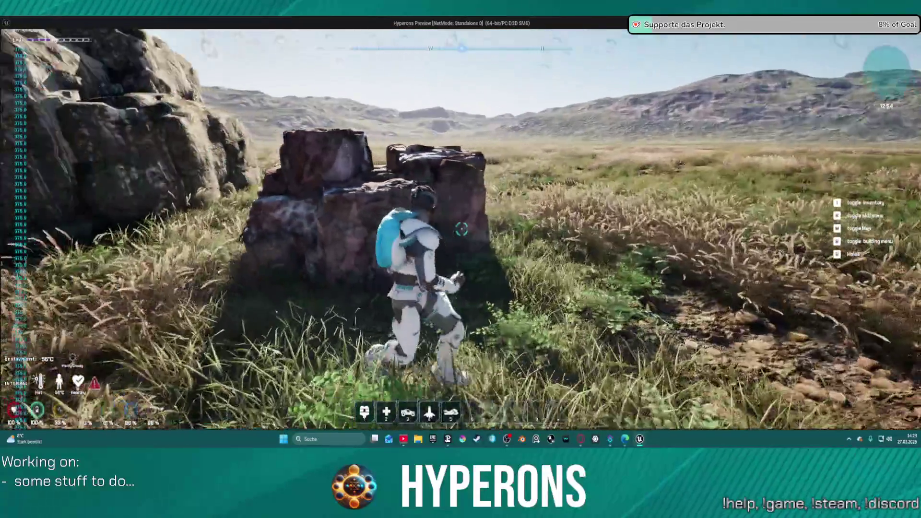
pyautogui.press('w')
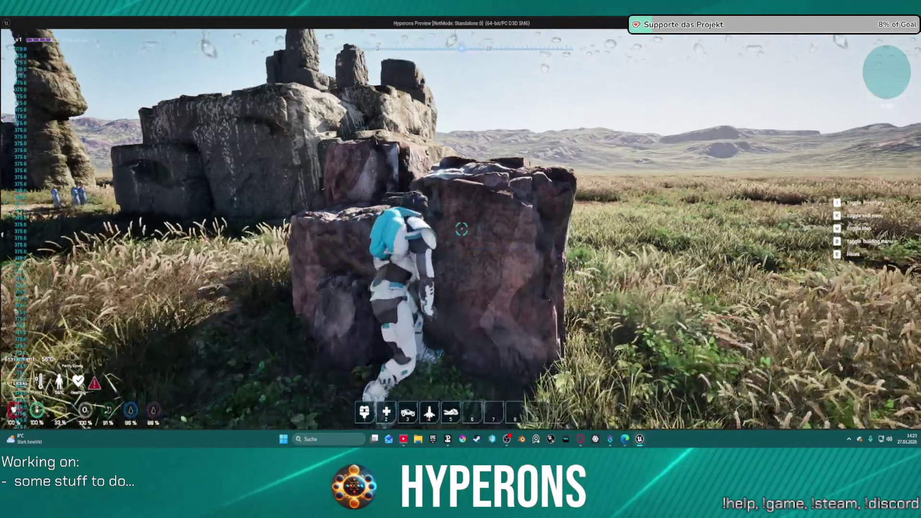
pyautogui.press('s')
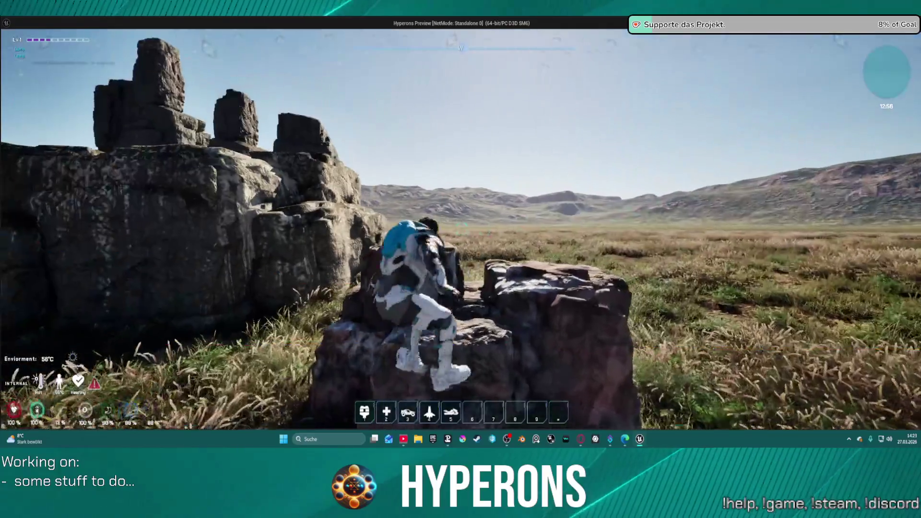
pyautogui.press('space')
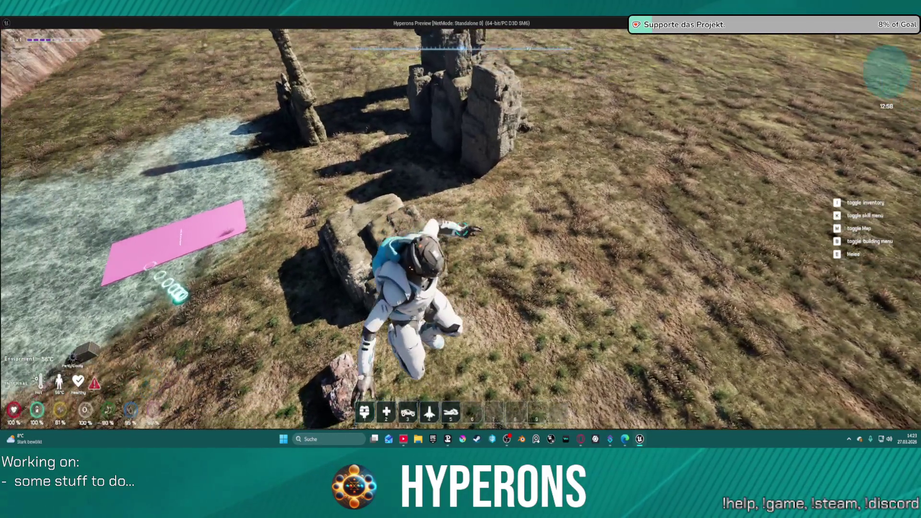
pyautogui.press('s')
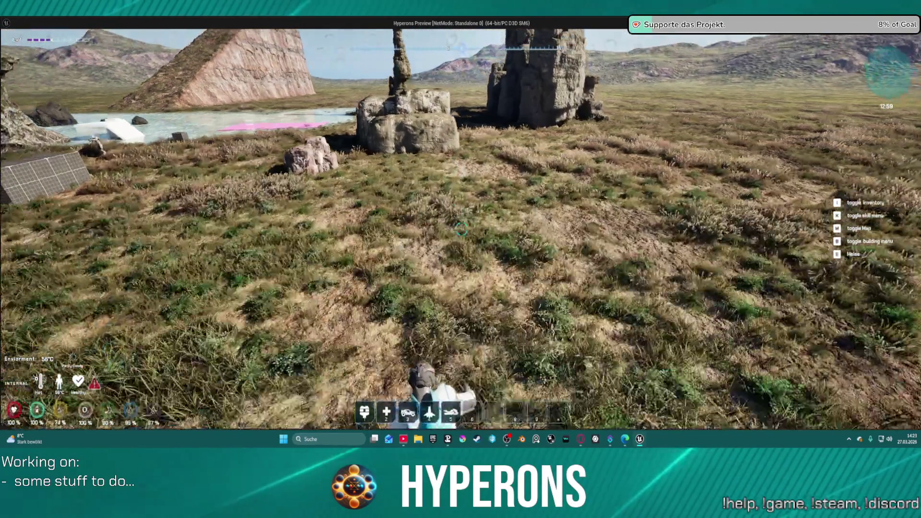
# Run past the rock formation, cross the rock onto the grass, and stop play
pyautogui.press('w')
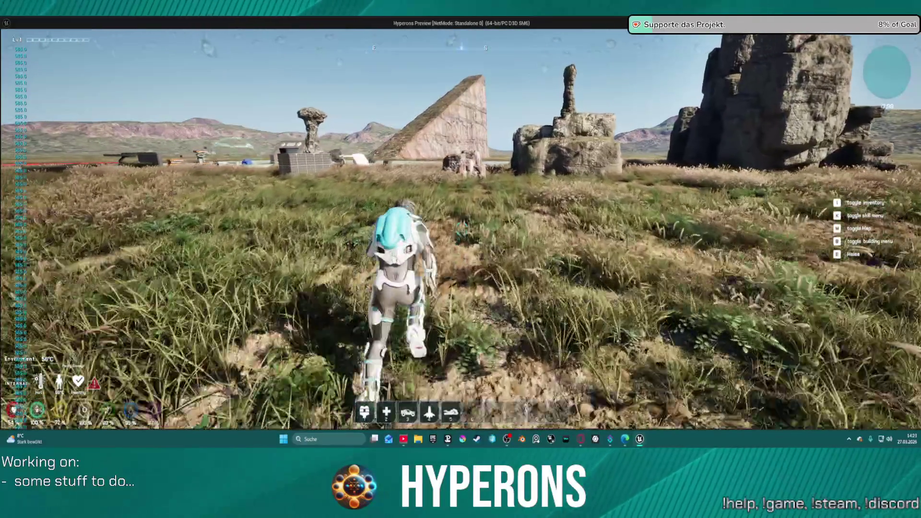
pyautogui.press('w')
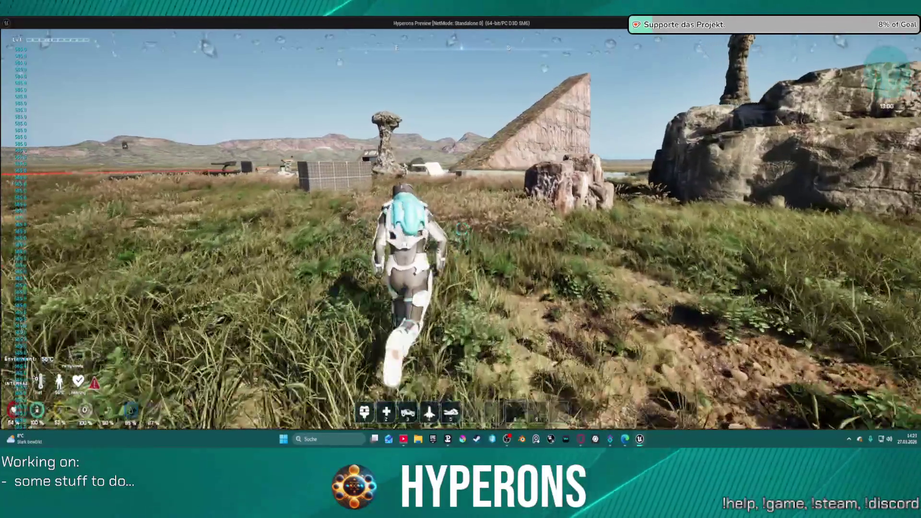
pyautogui.press('w')
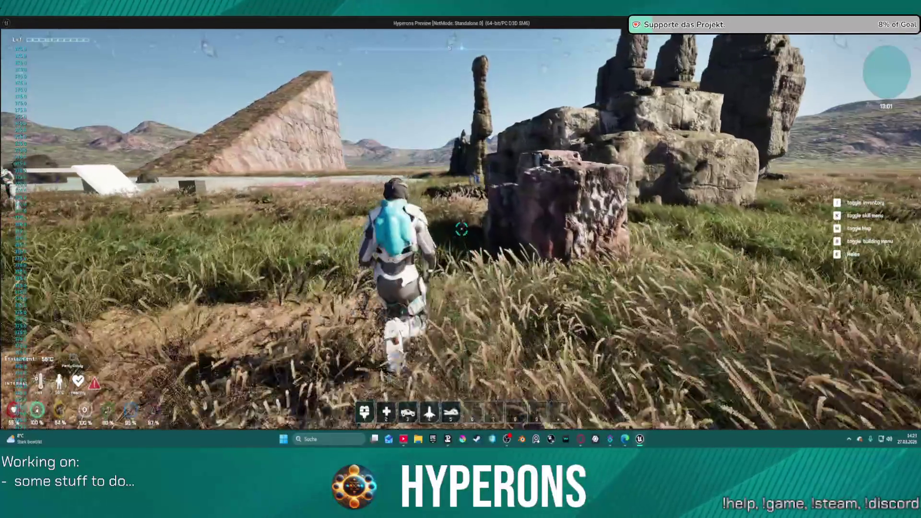
pyautogui.press('w')
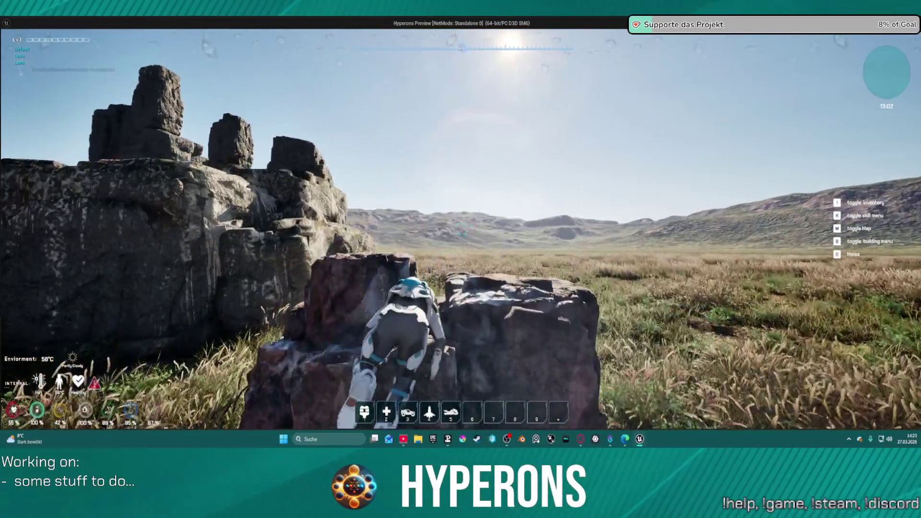
pyautogui.press('w')
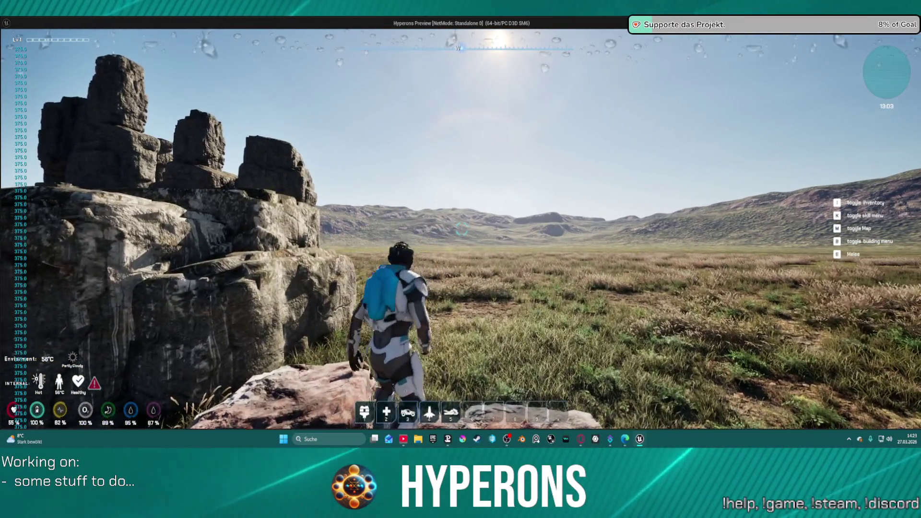
pyautogui.press('w')
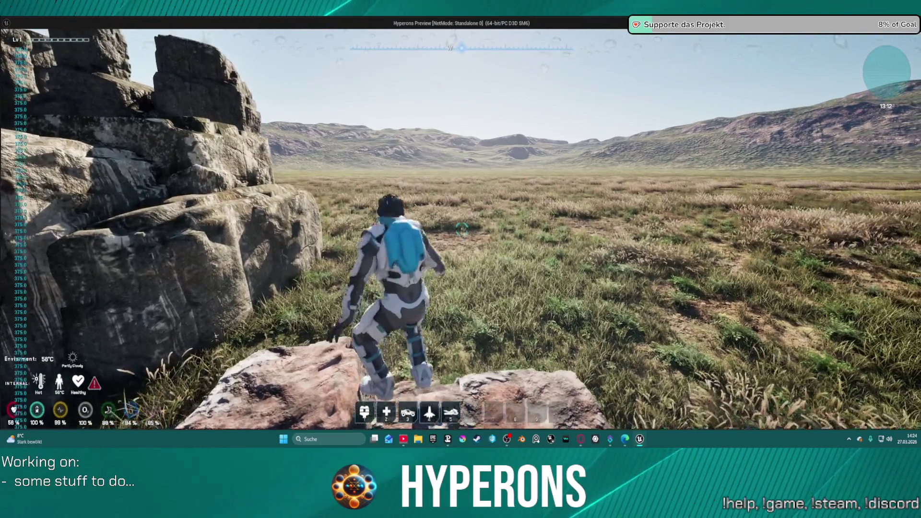
pyautogui.press('w')
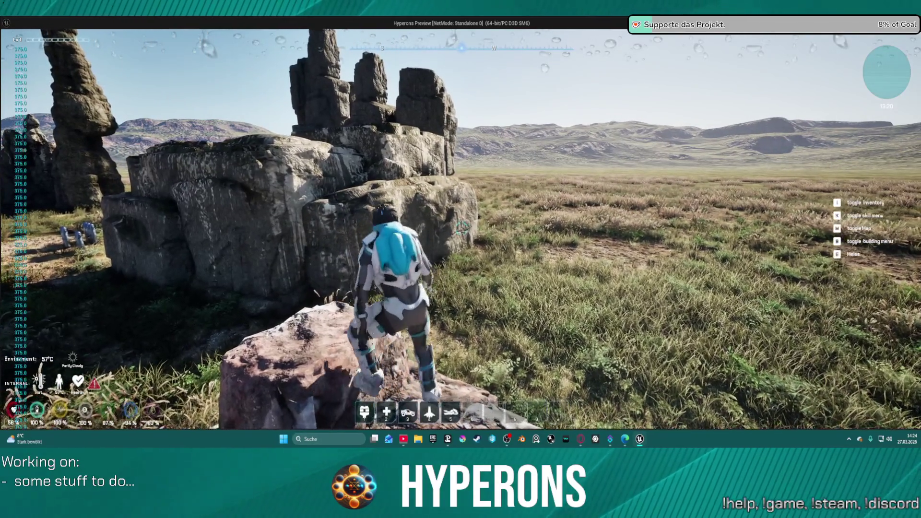
pyautogui.press('w')
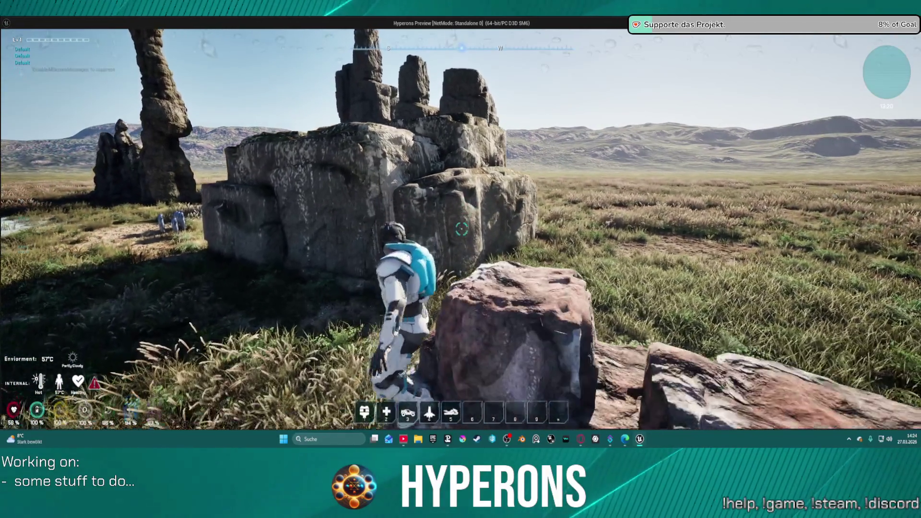
pyautogui.press('w')
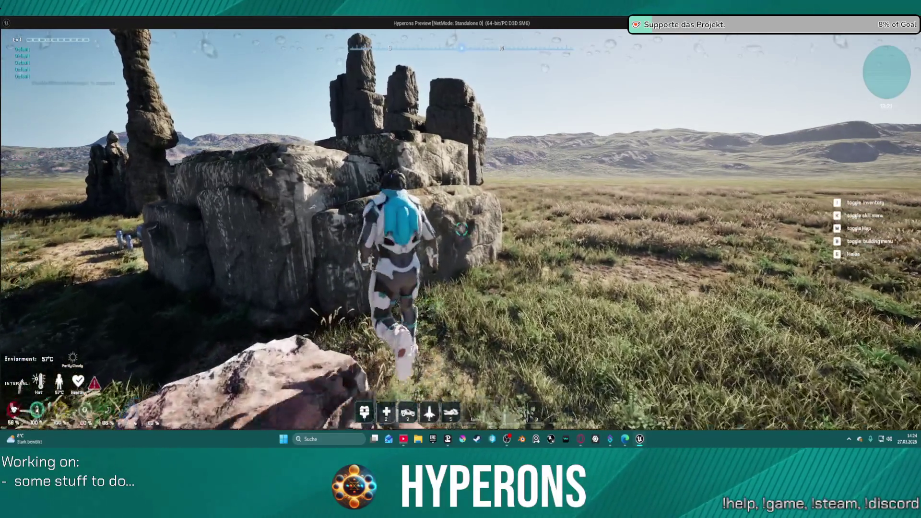
pyautogui.press('Escape')
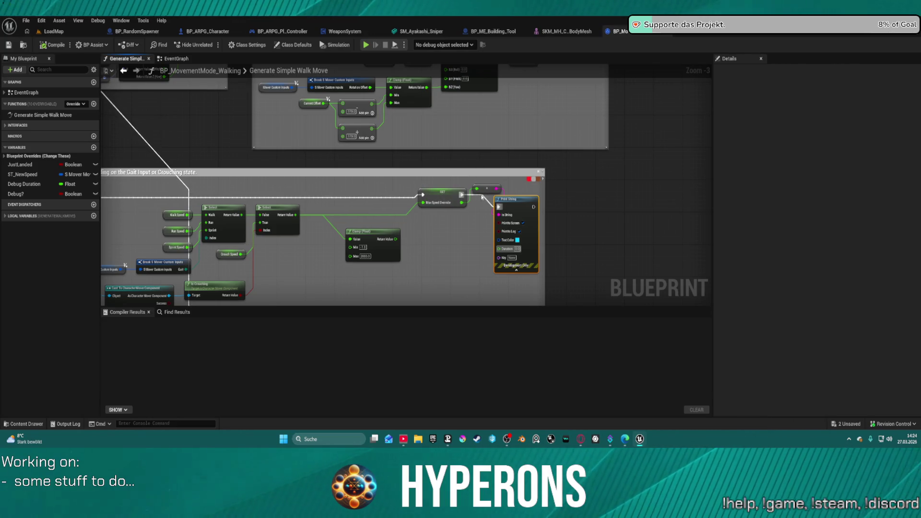
# Inspect the Max Speed Override and Clamp (Float) nodes, then open BP_MovementMode_Falling from the Content Drawer
pyautogui.click(461, 197)
pyautogui.click(394, 238)
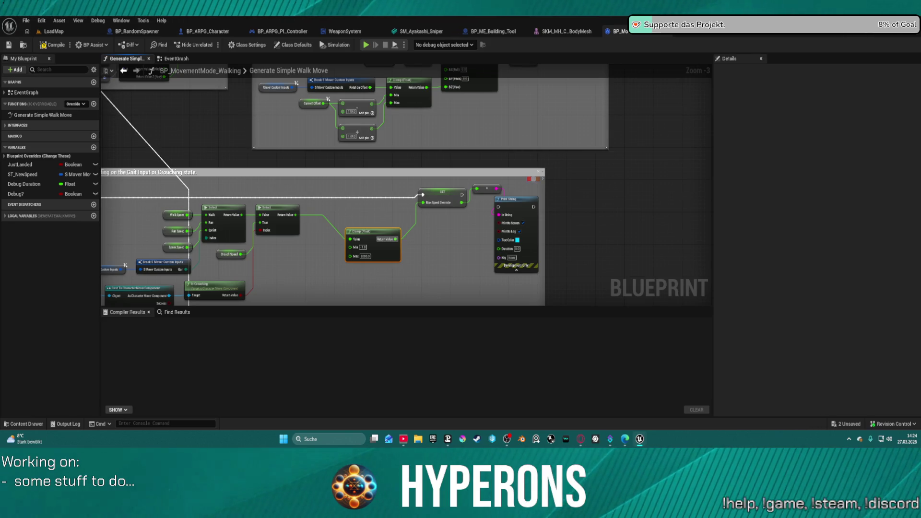
pyautogui.hotkey('ctrl', 'space')
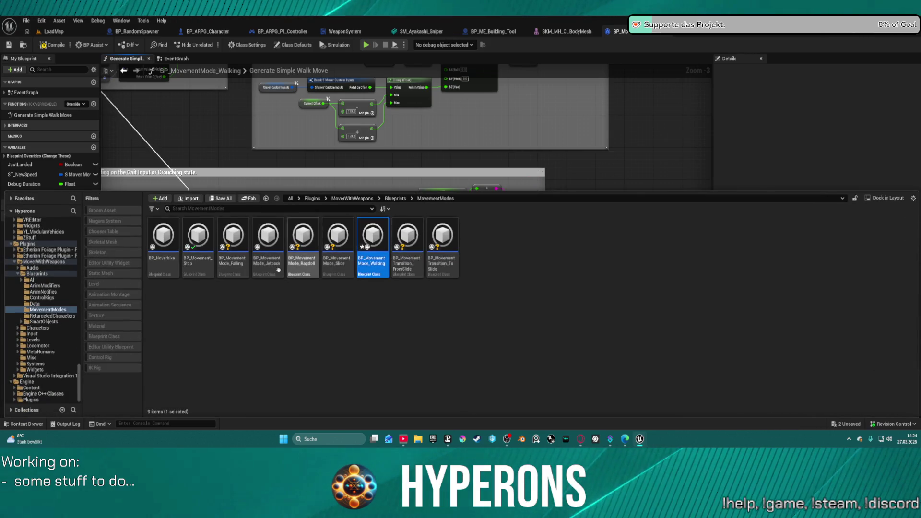
pyautogui.doubleClick(242, 241)
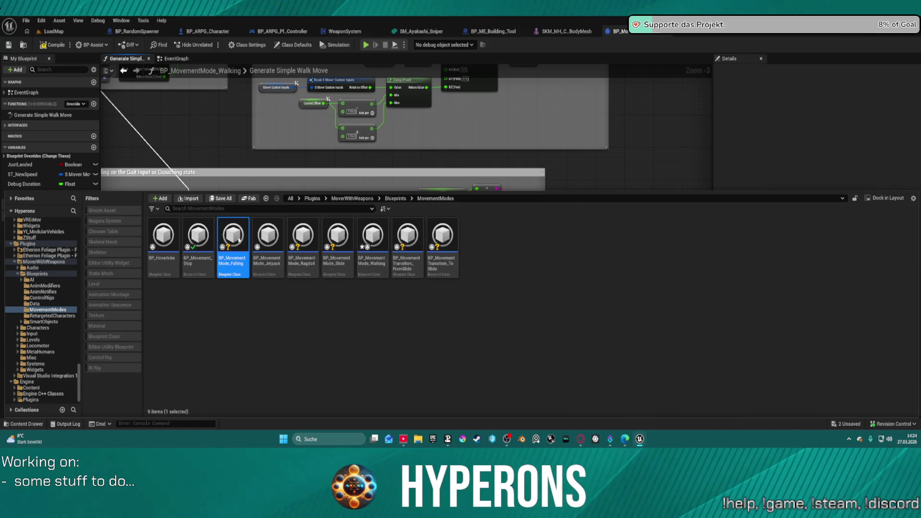
pyautogui.scroll(-5, 431, 208)
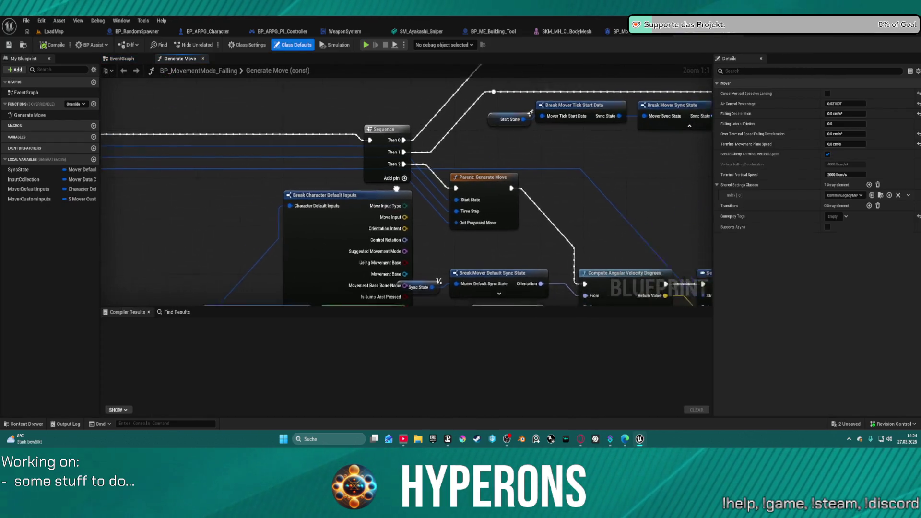
# Move the Make Rotator node slightly left in the Generate Move graph
pyautogui.scroll(5, 378, 202)
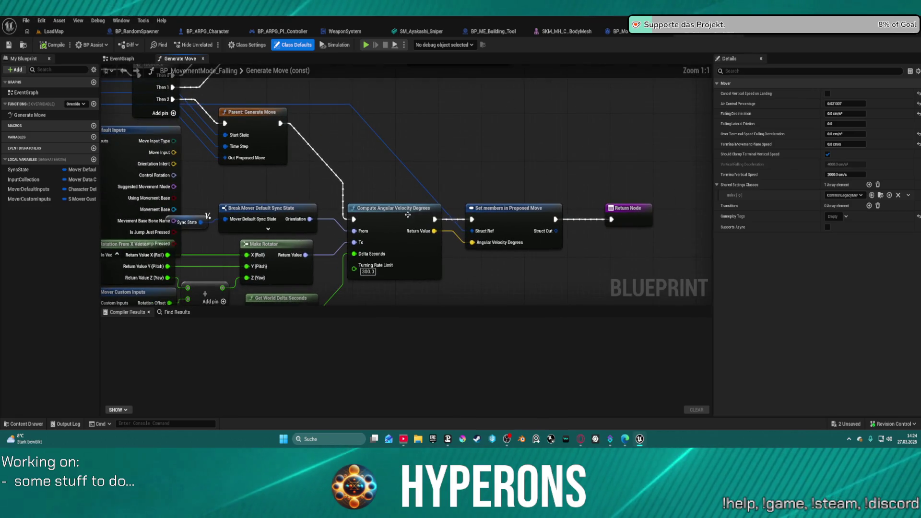
pyautogui.click(384, 206)
pyautogui.moveTo(467, 220)
pyautogui.mouseDown()
pyautogui.moveTo(428, 197)
pyautogui.moveTo(489, 120)
pyautogui.moveTo(566, 77)
pyautogui.moveTo(687, 75)
pyautogui.mouseUp()
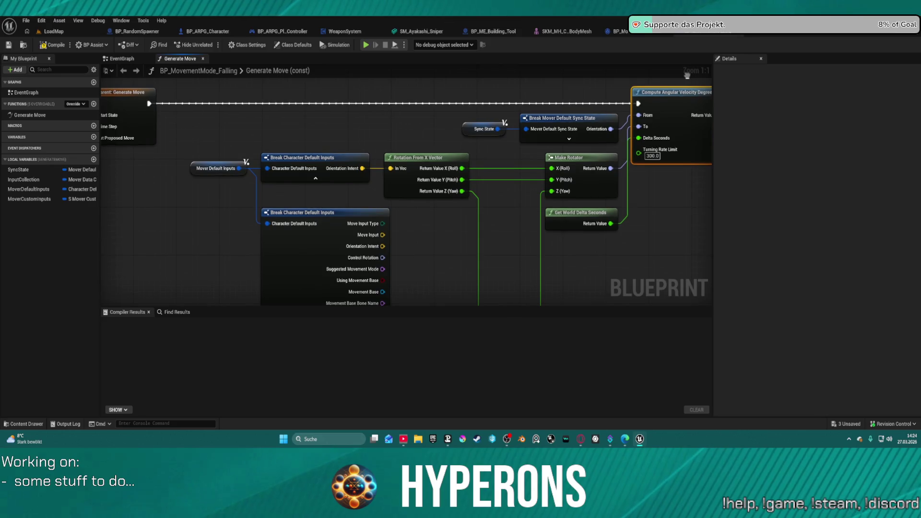
pyautogui.moveTo(575, 162)
pyautogui.mouseDown()
pyautogui.moveTo(512, 156)
pyautogui.moveTo(753, 165)
pyautogui.moveTo(779, 183)
pyautogui.mouseUp()
pyautogui.moveTo(544, 132)
pyautogui.mouseDown()
pyautogui.moveTo(510, 59)
pyautogui.moveTo(336, 28)
pyautogui.moveTo(328, 49)
pyautogui.mouseUp()
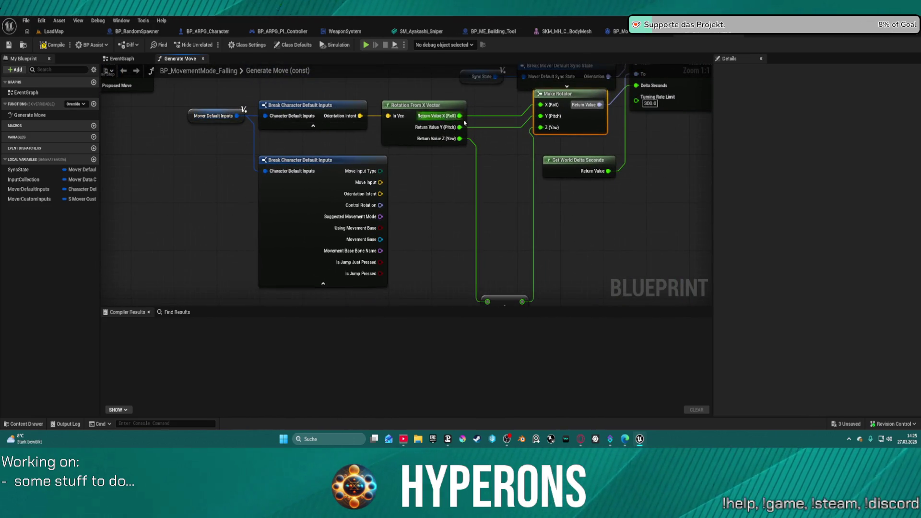
# Zoom out to see the whole graph and show the blueprint's Class Defaults
pyautogui.scroll(-1, 597, 95)
pyautogui.moveTo(596, 94); pyautogui.dragTo(603, 144)
pyautogui.scroll(-3, 407, 199)
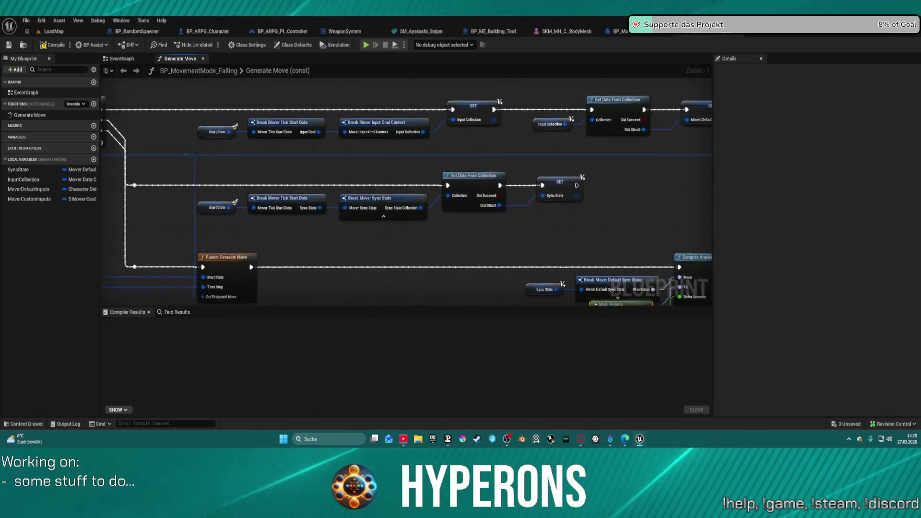
pyautogui.moveTo(700, 298)
pyautogui.mouseDown()
pyautogui.moveTo(602, 306)
pyautogui.moveTo(465, 203)
pyautogui.moveTo(447, 150)
pyautogui.mouseUp()
pyautogui.click(293, 45)
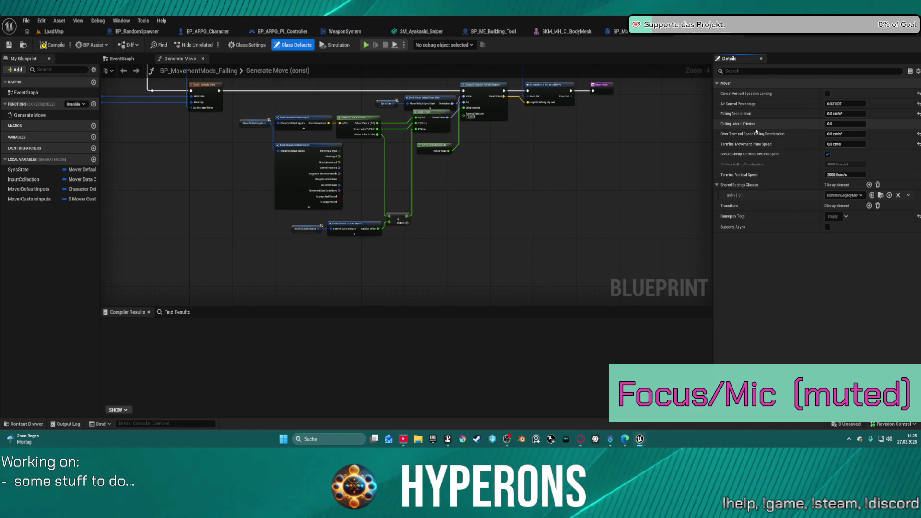
pyautogui.moveTo(741, 127)
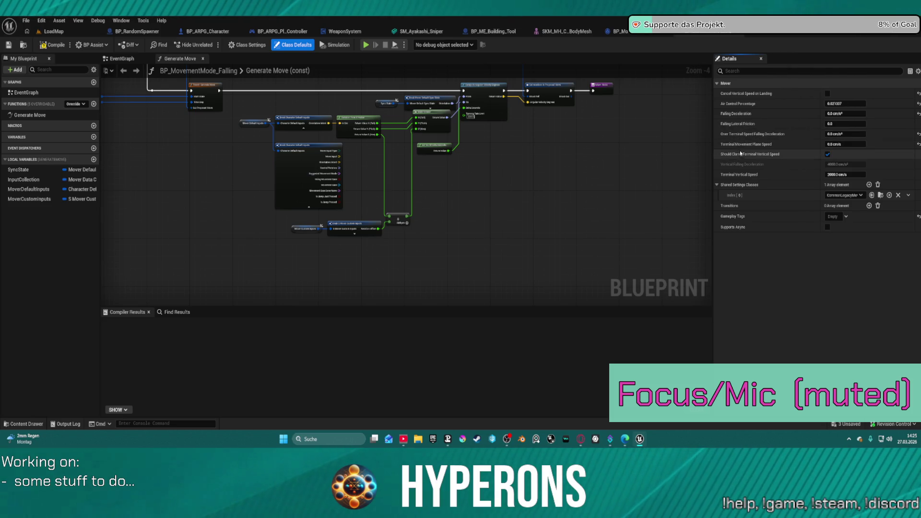
pyautogui.moveTo(739, 177)
pyautogui.moveTo(750, 156)
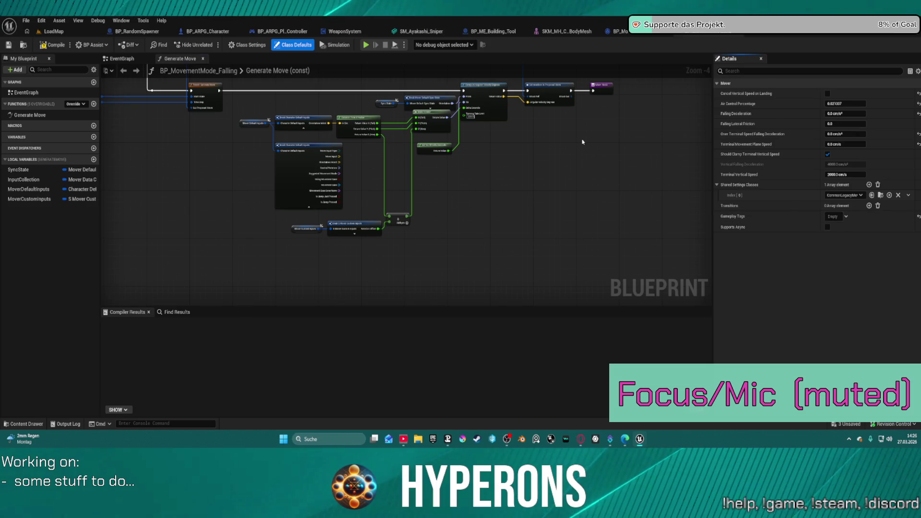
pyautogui.scroll(4, 583, 142)
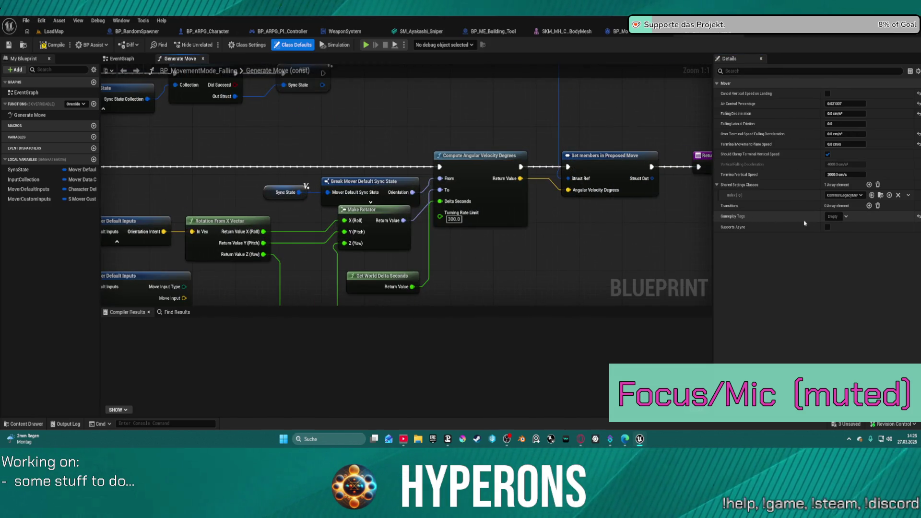
# Reset Gameplay Tags to their three defaults and compile BP_MovementMode_Falling
pyautogui.click(918, 217)
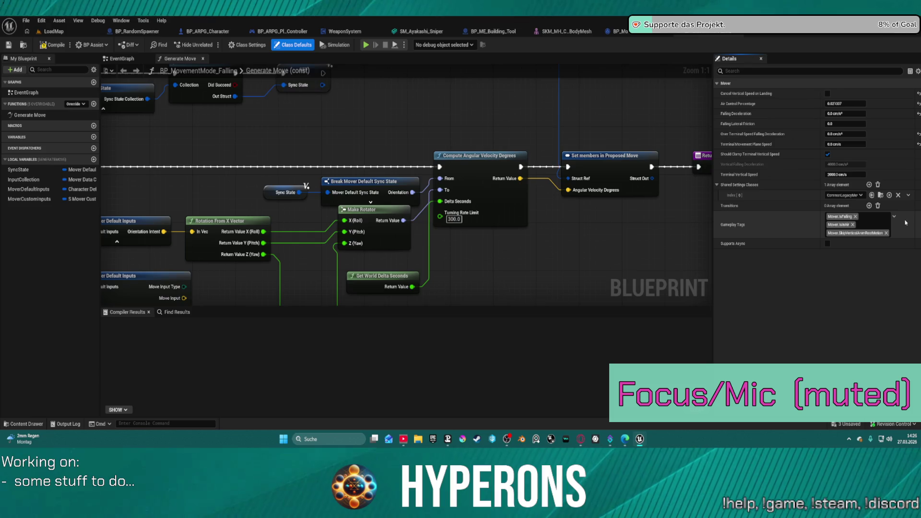
pyautogui.moveTo(856, 237)
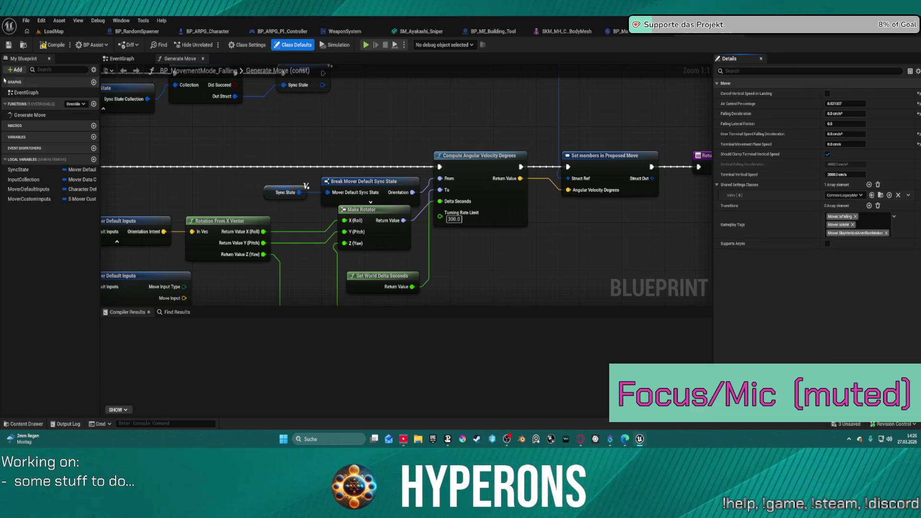
pyautogui.click(50, 49)
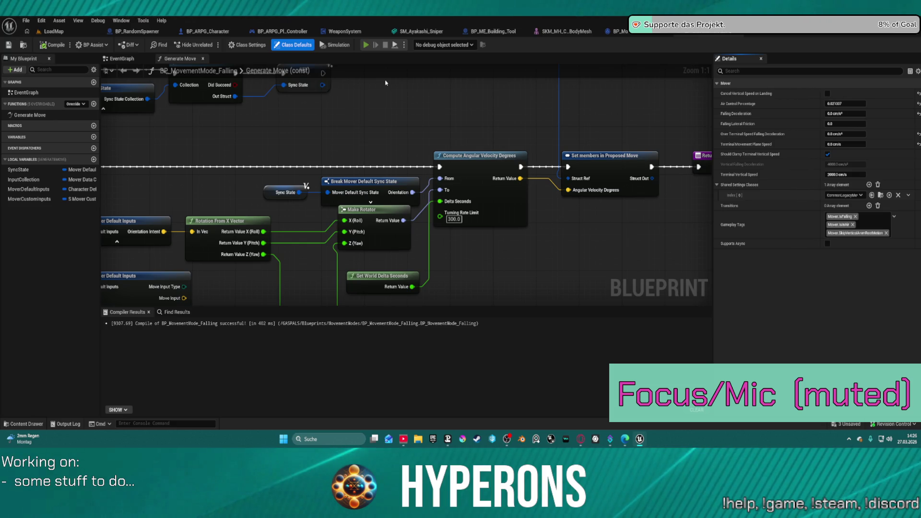
# Run the character off the ice, jetpack over to the grassland and climb onto a rock
pyautogui.press('w')
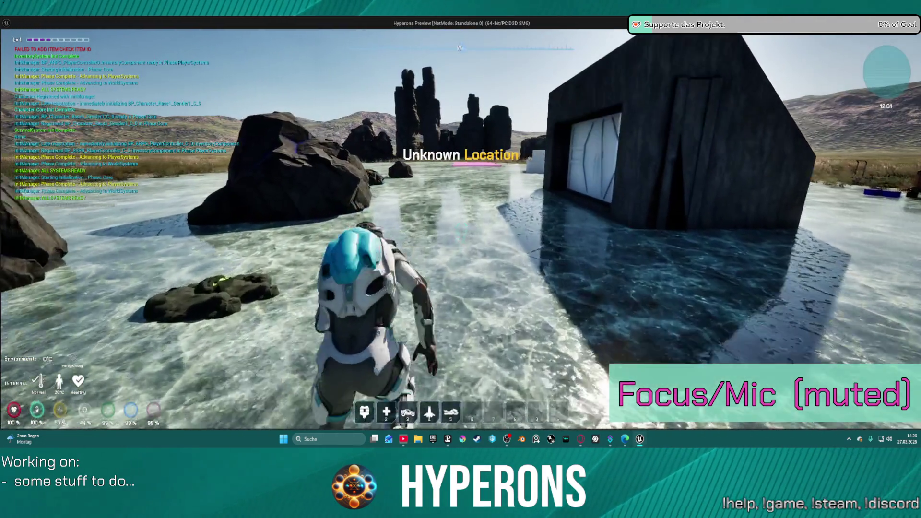
pyautogui.press('w')
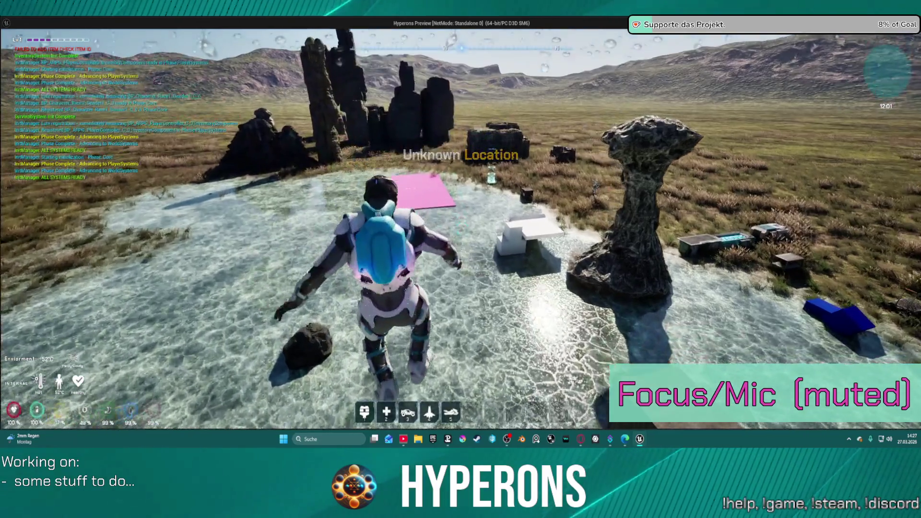
pyautogui.press('s')
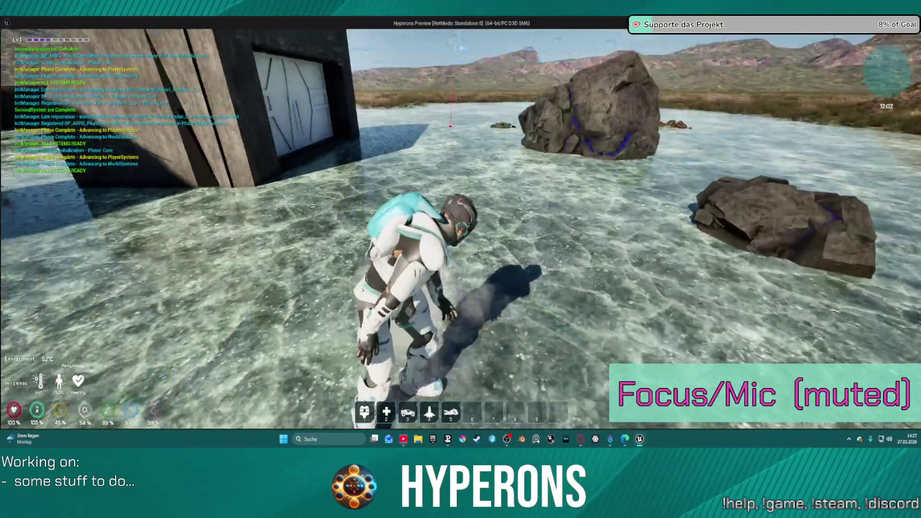
pyautogui.press('w')
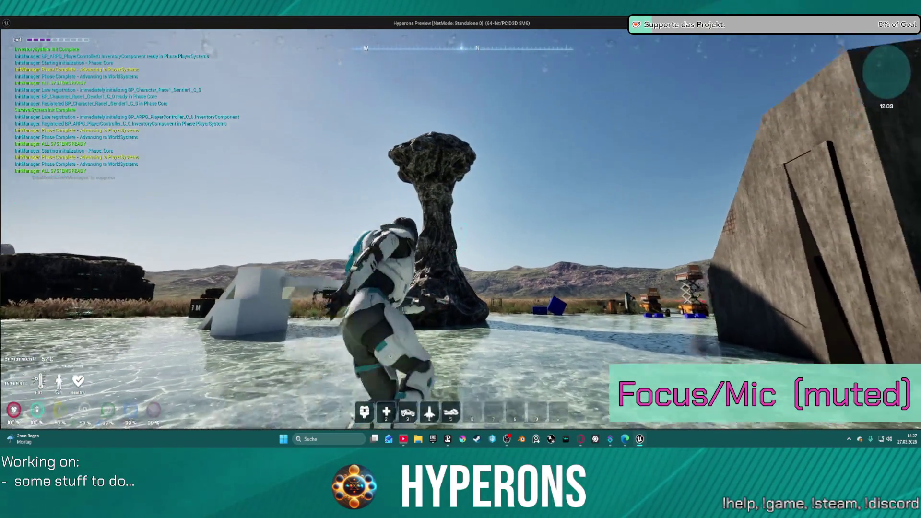
pyautogui.press('space')
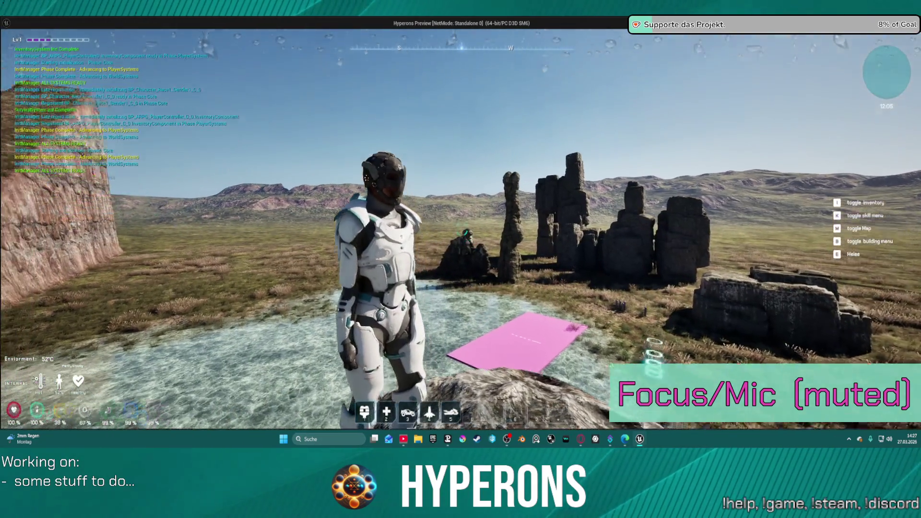
pyautogui.press('w')
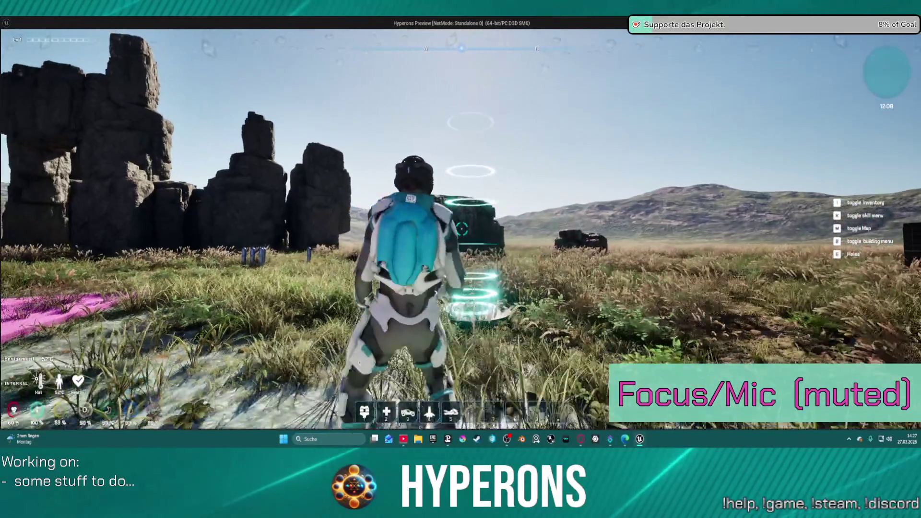
pyautogui.press('s')
pyautogui.press('w')
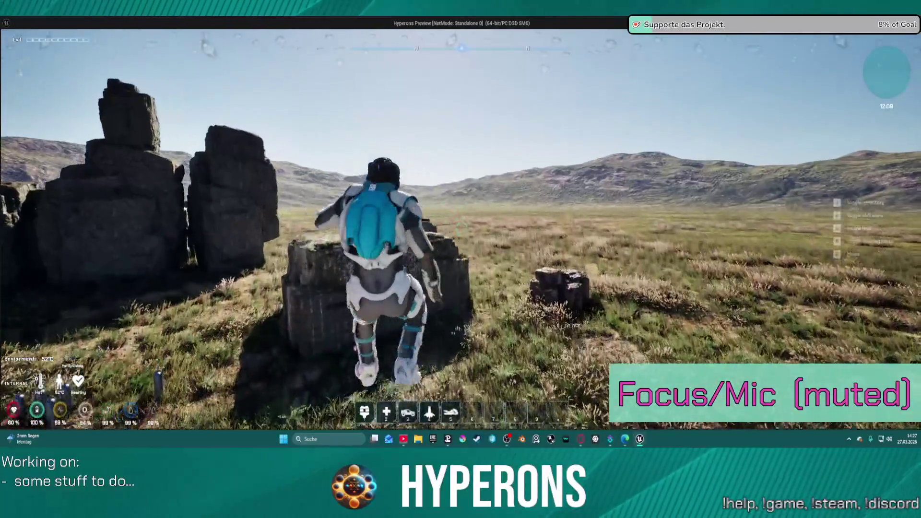
pyautogui.press('w')
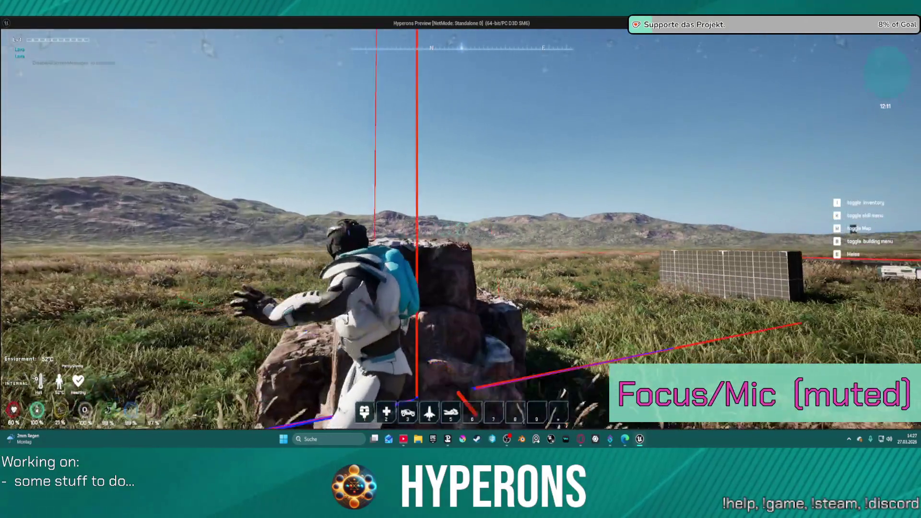
# Walk the character along the rock toward the grassland and jump down onto a boulder
pyautogui.press('w')
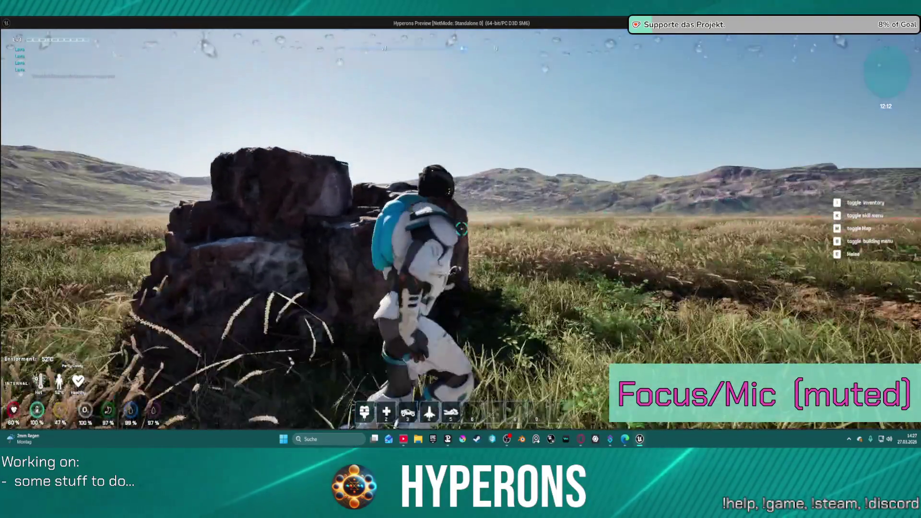
pyautogui.press('w')
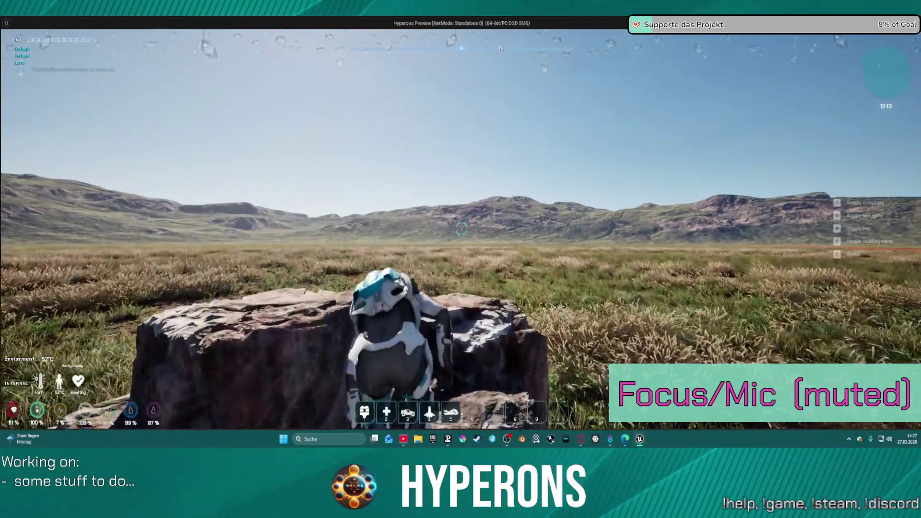
pyautogui.press('w')
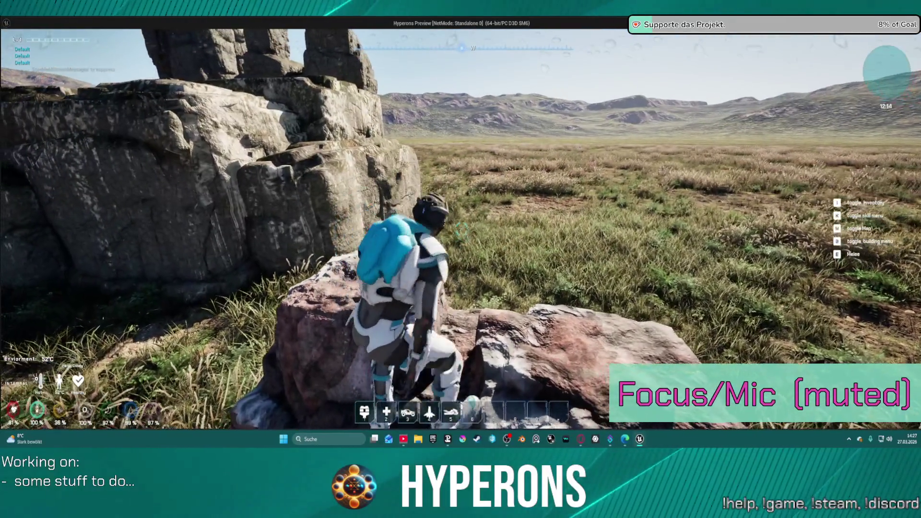
pyautogui.press('w')
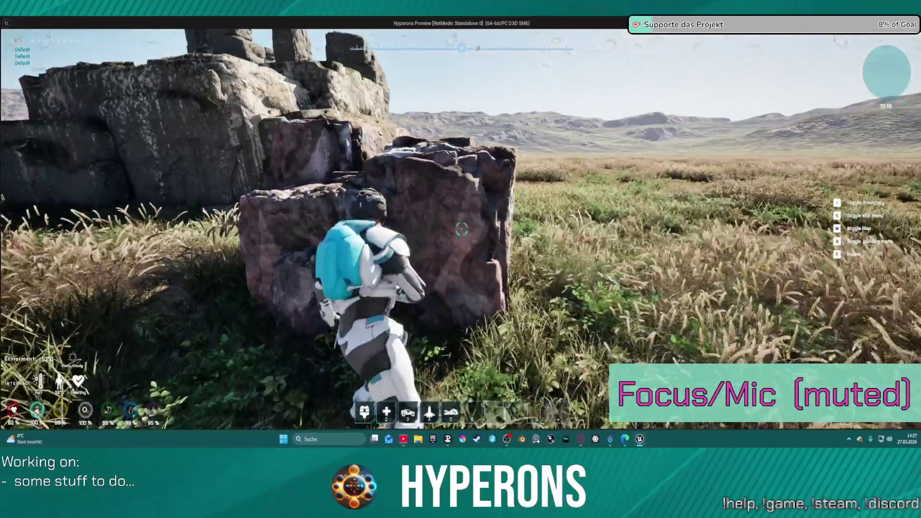
pyautogui.press('w')
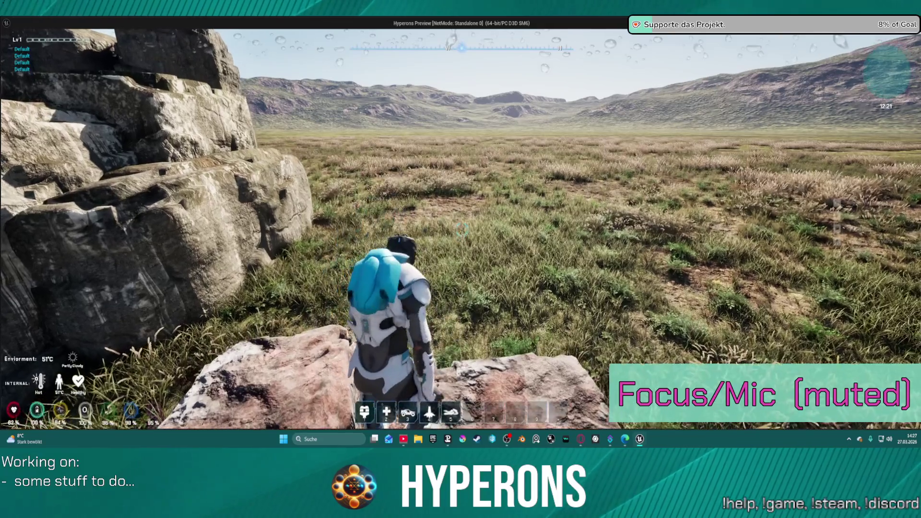
pyautogui.press('space')
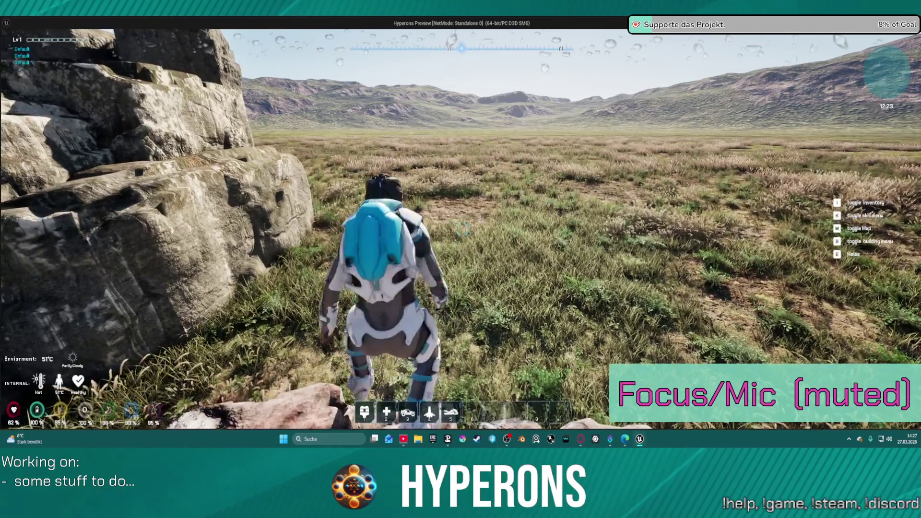
pyautogui.press('w')
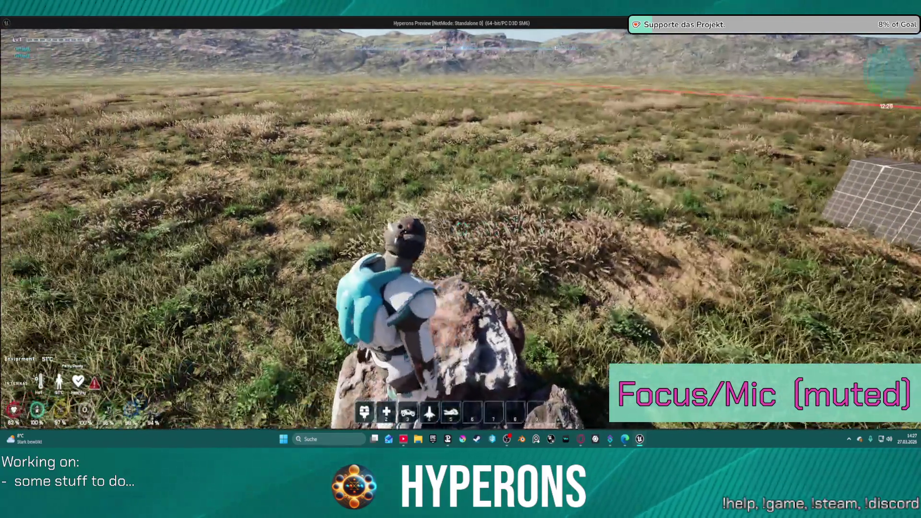
pyautogui.moveTo(461, 259)
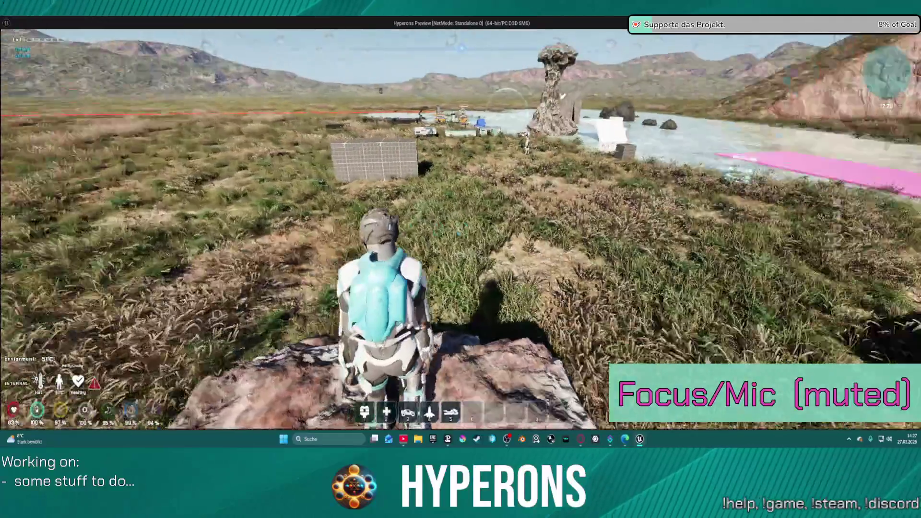
pyautogui.moveTo(461, 229)
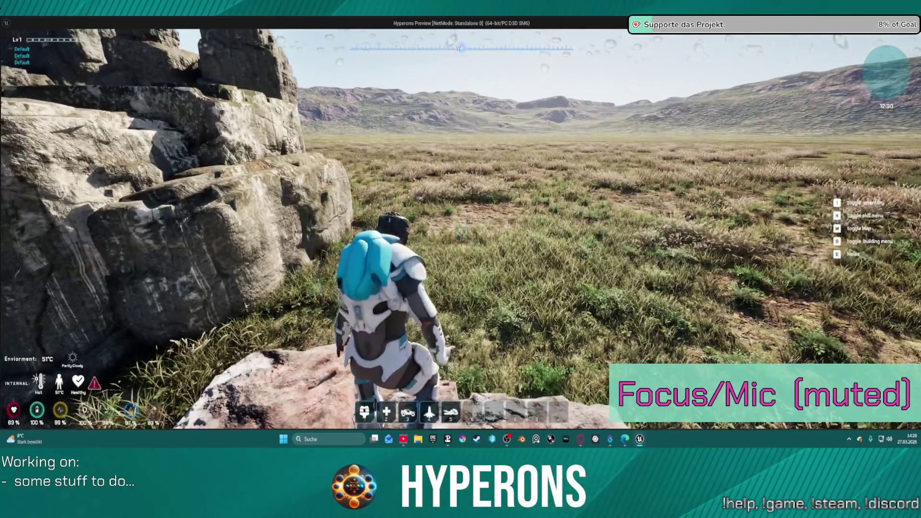
# Crouch with C, stand back up, and hop on the boulder with Space
pyautogui.press('c')
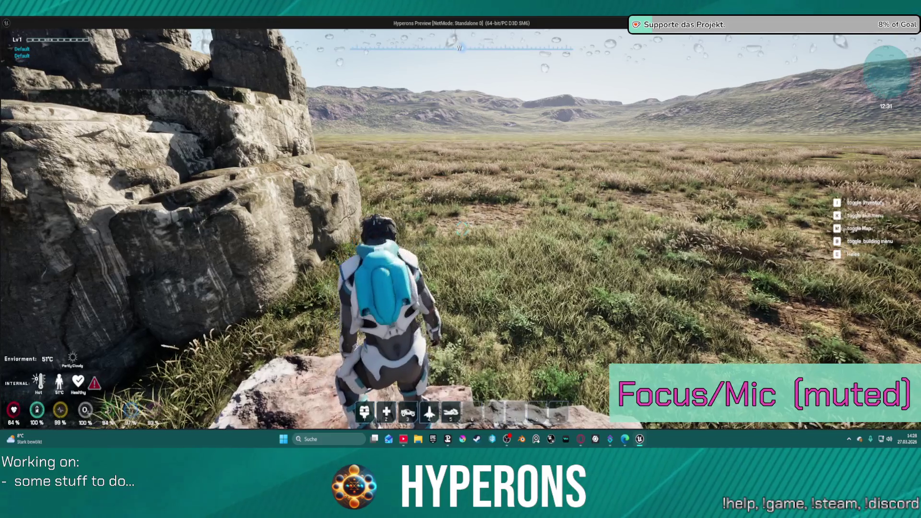
pyautogui.press('c')
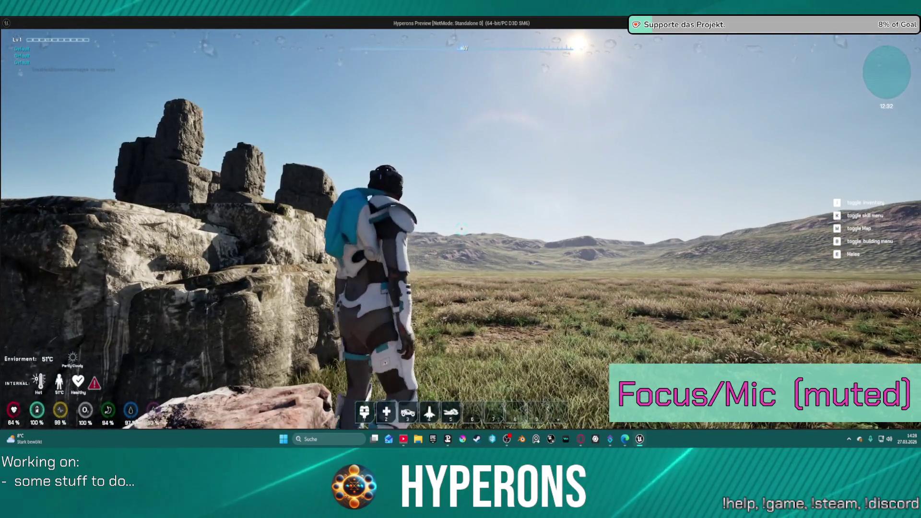
pyautogui.press('space')
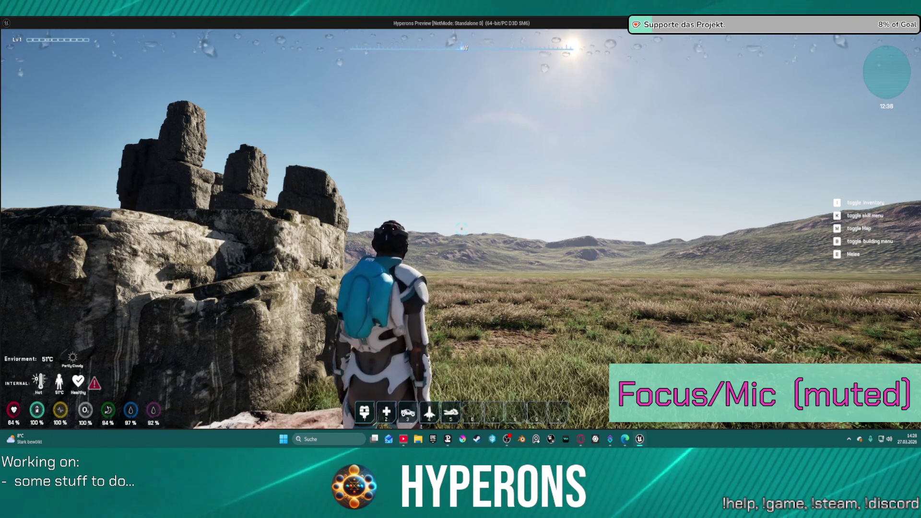
# Work the character around the rock face and jump down onto the reddish boulder at the cliff's base
pyautogui.press('d')
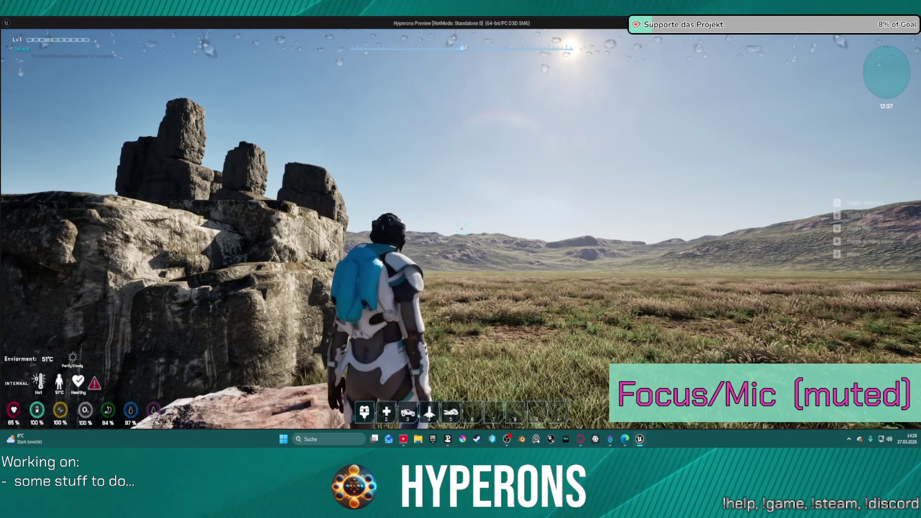
pyautogui.press('w')
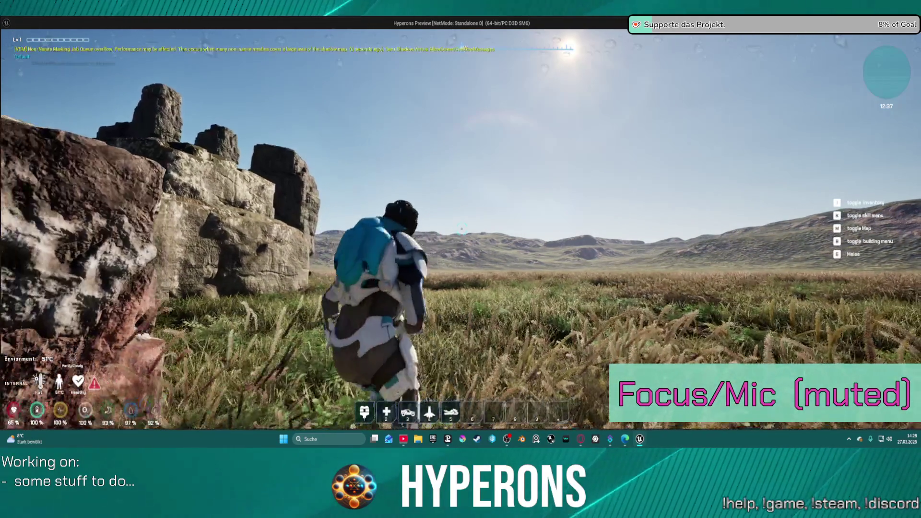
pyautogui.press('a')
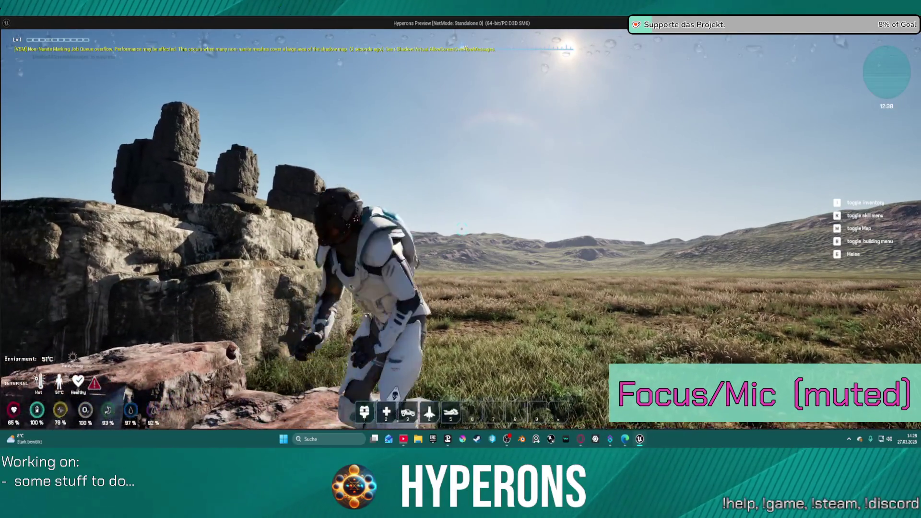
pyautogui.press('w')
pyautogui.press('a')
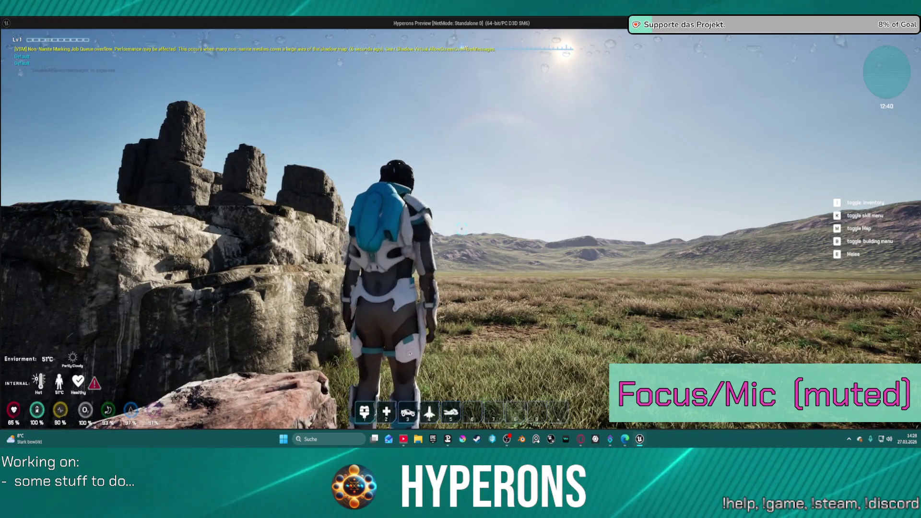
pyautogui.press('space')
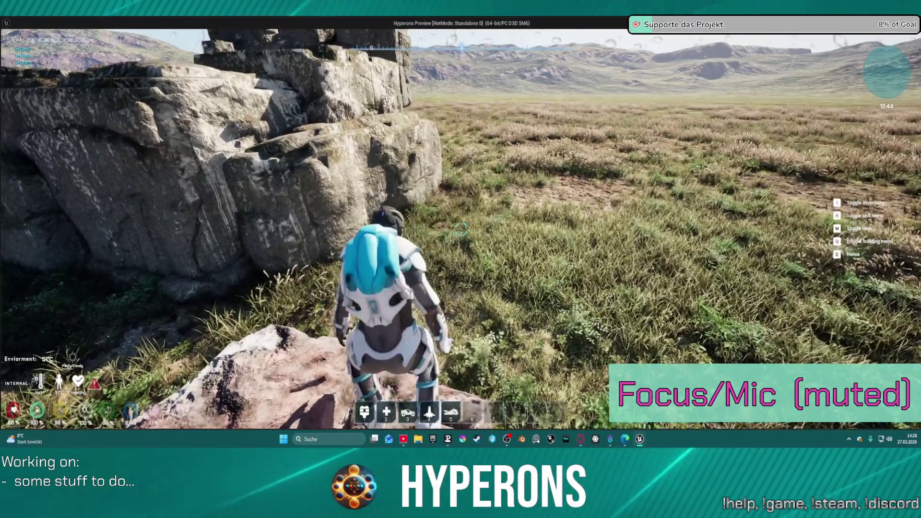
pyautogui.press('s')
pyautogui.press('w')
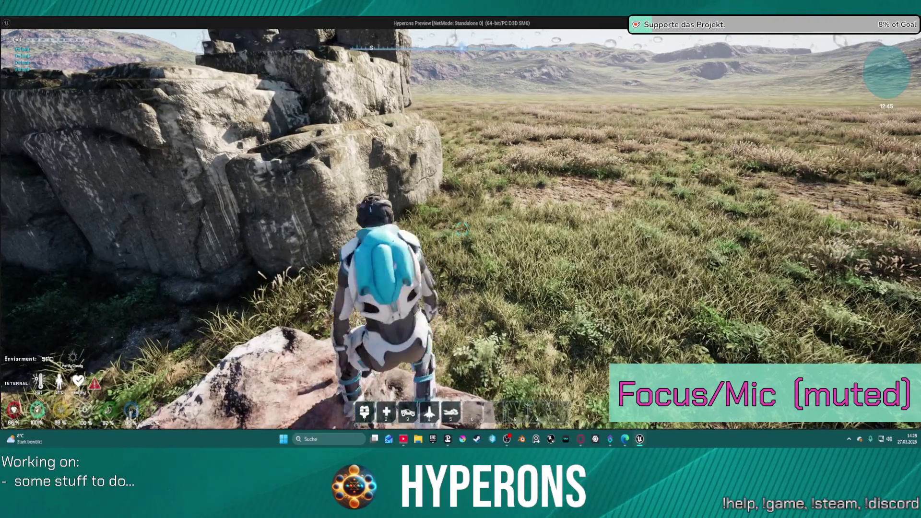
pyautogui.press('h')
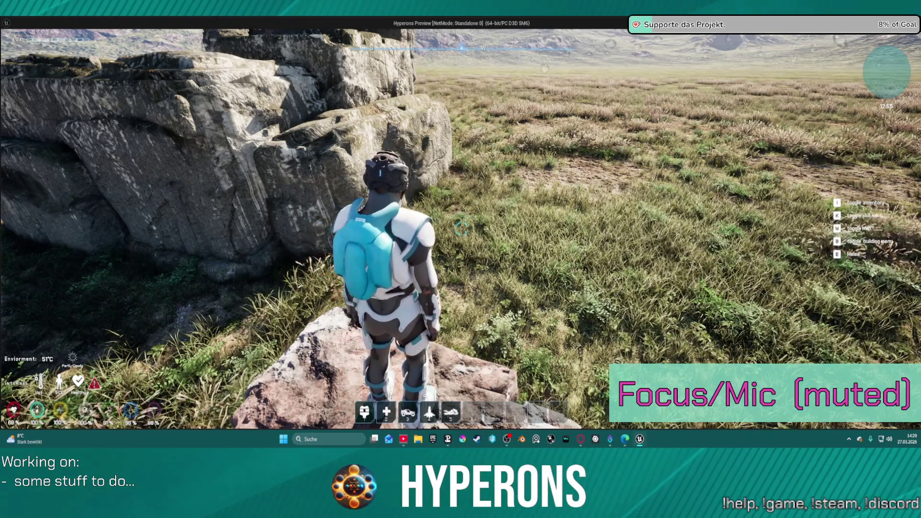
# Jetpack up onto the top of the rocks and walk into the crevice between the pillars
pyautogui.press('space')
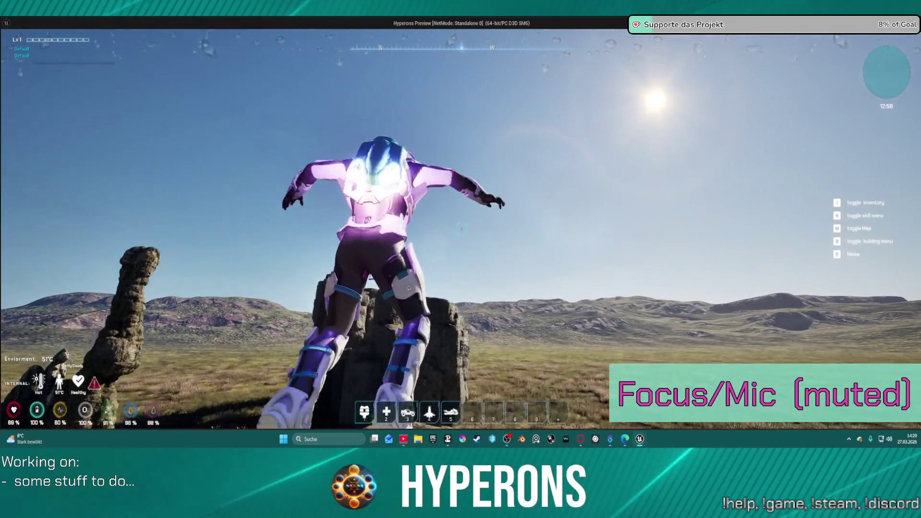
pyautogui.press('w')
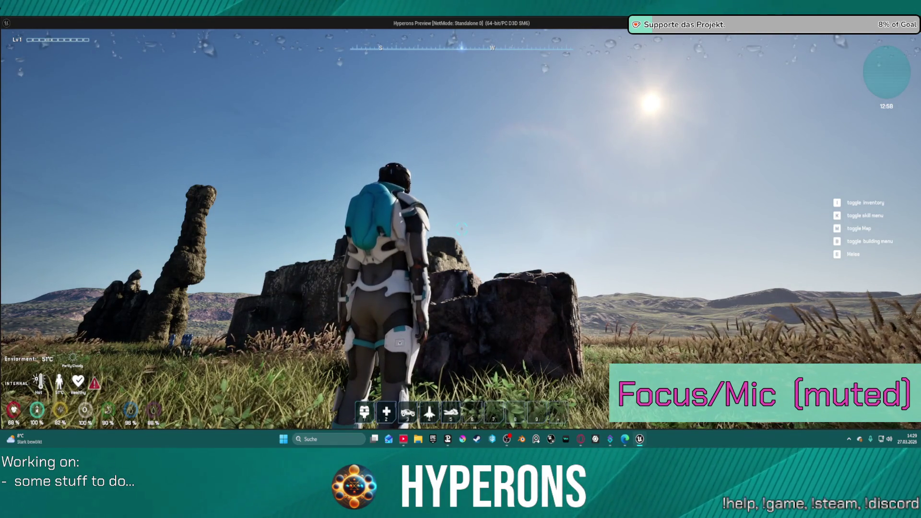
pyautogui.press('w')
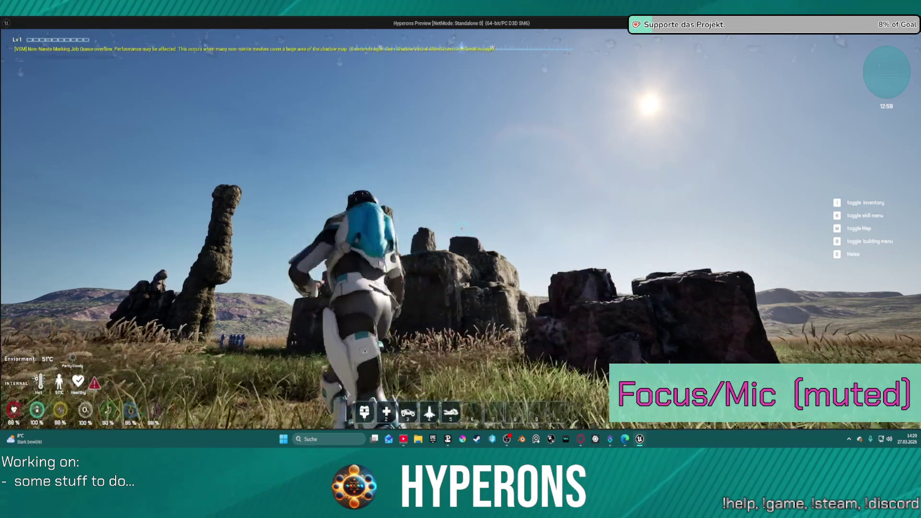
pyautogui.press('space')
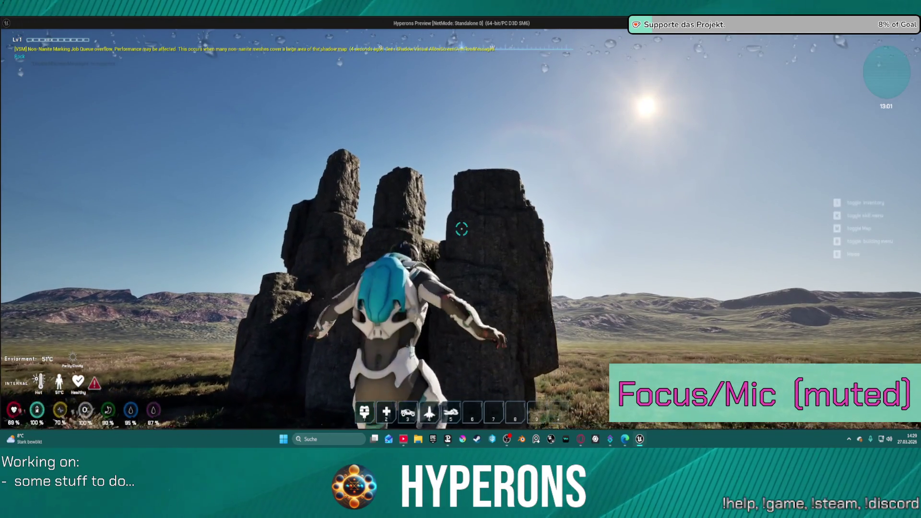
pyautogui.press('w')
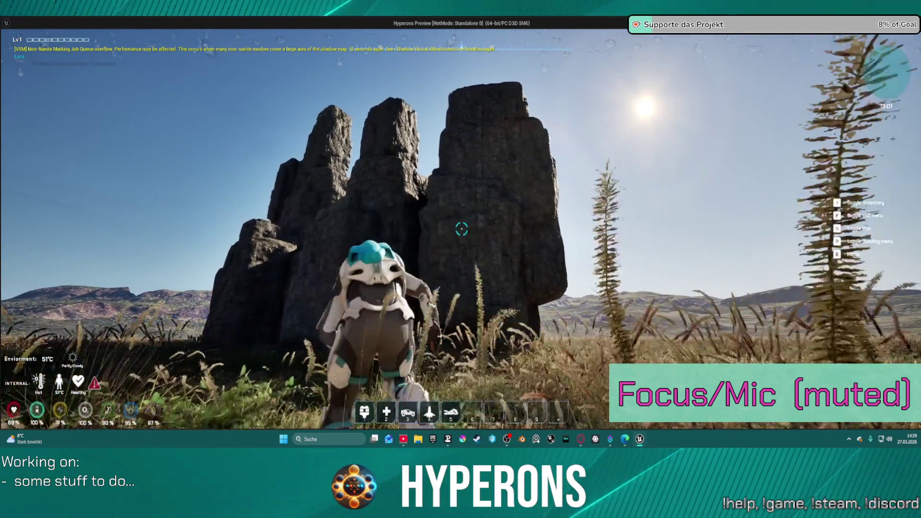
pyautogui.press('w')
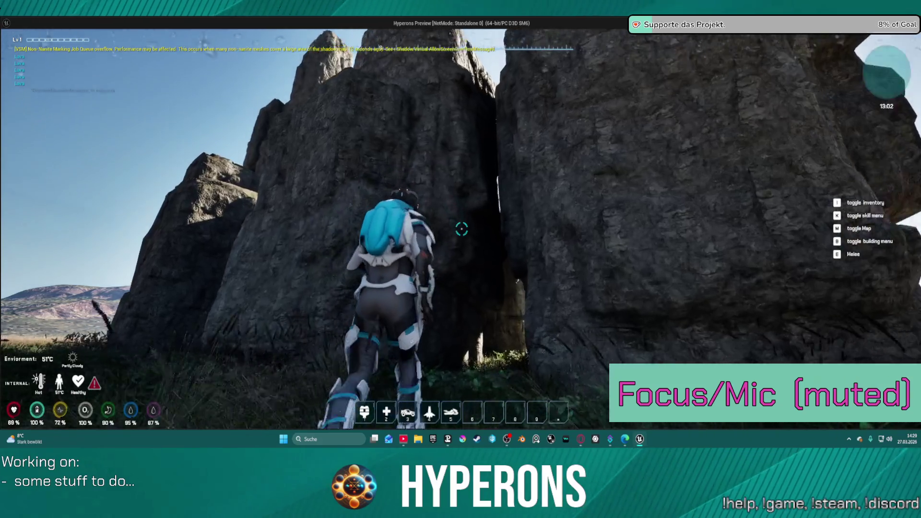
# Walk out into the open grassland and bring up the inventory with I
pyautogui.press('w')
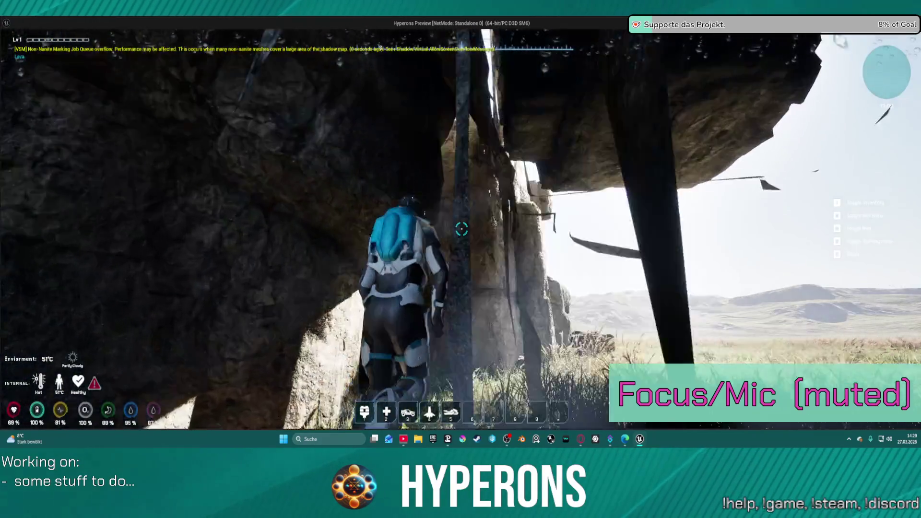
pyautogui.press('s')
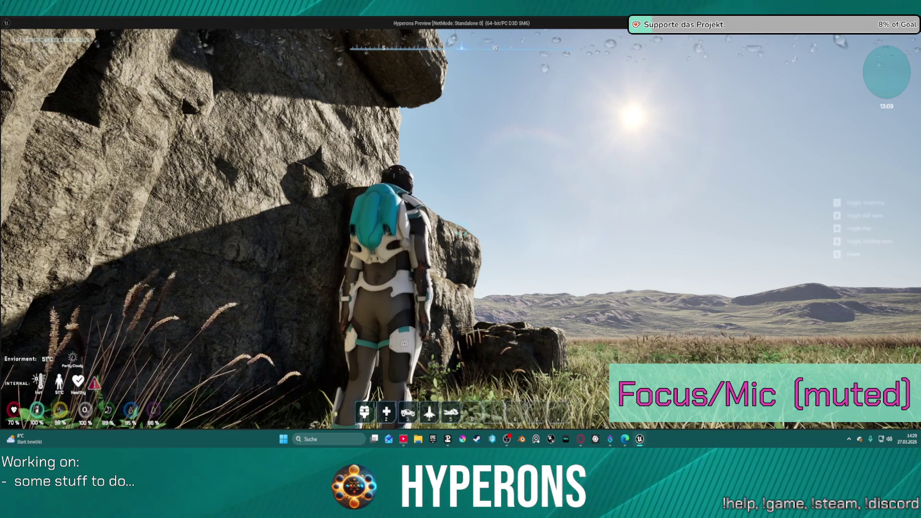
pyautogui.press('i')
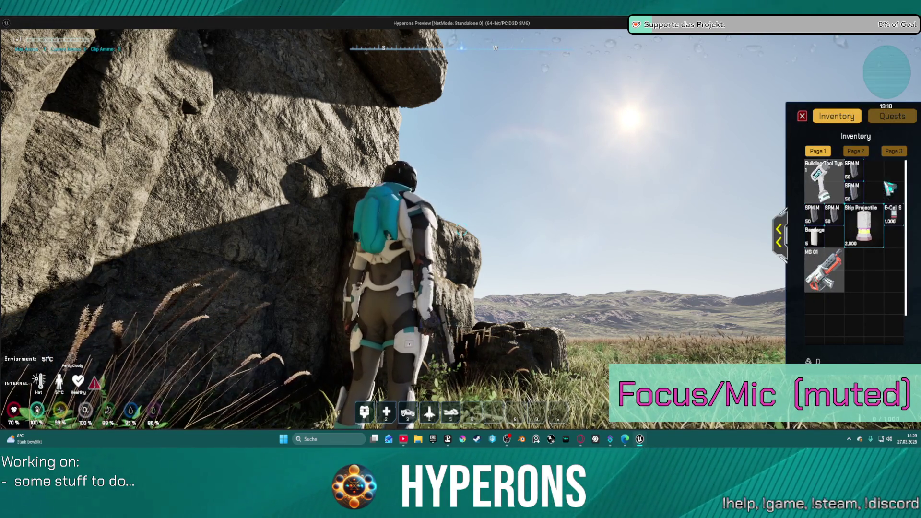
# Close the inventory and run from the rock crevice across the field into the shallow water
pyautogui.press('i')
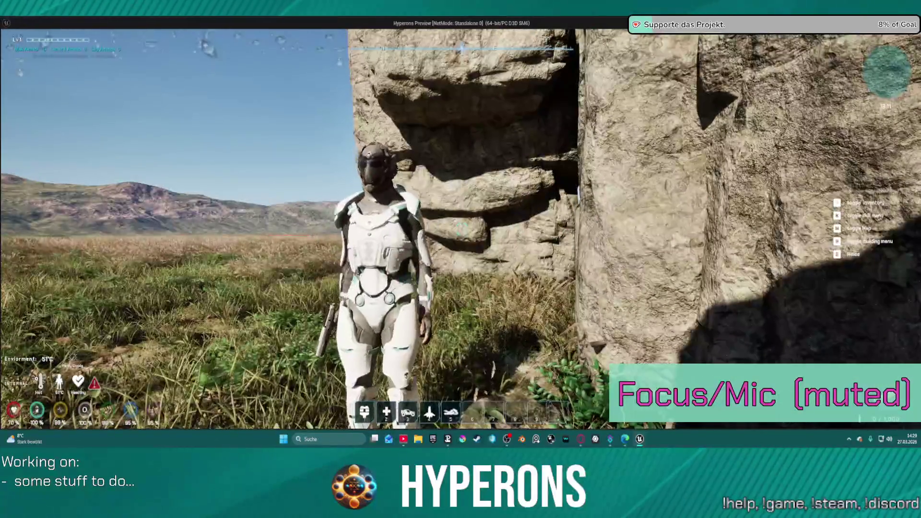
pyautogui.press('w')
pyautogui.press('w')
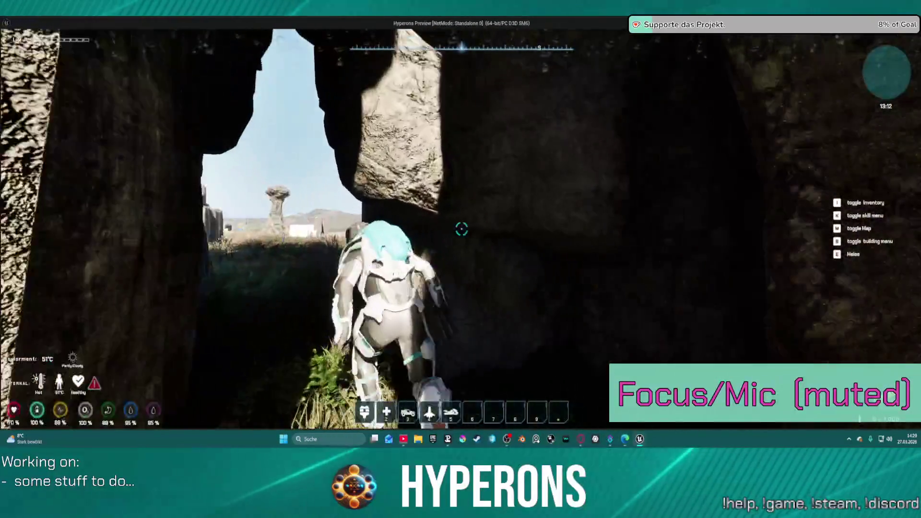
pyautogui.press('w')
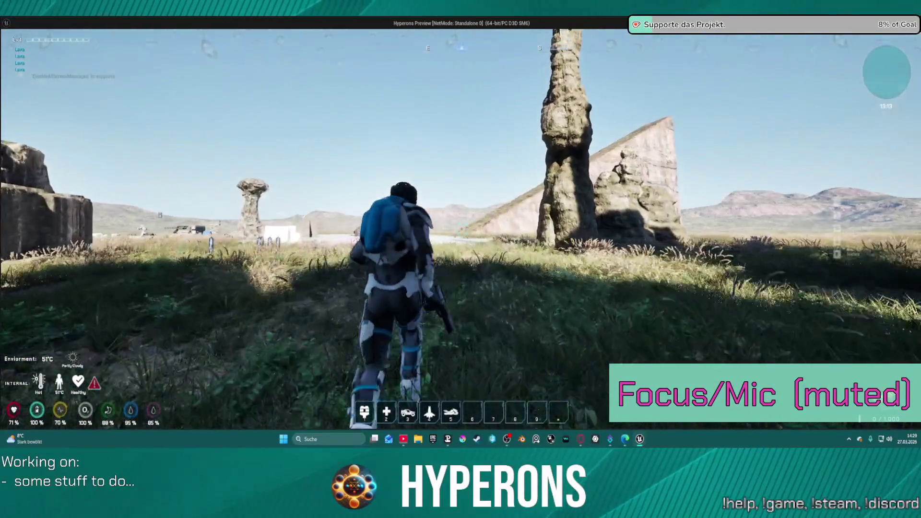
pyautogui.press('w')
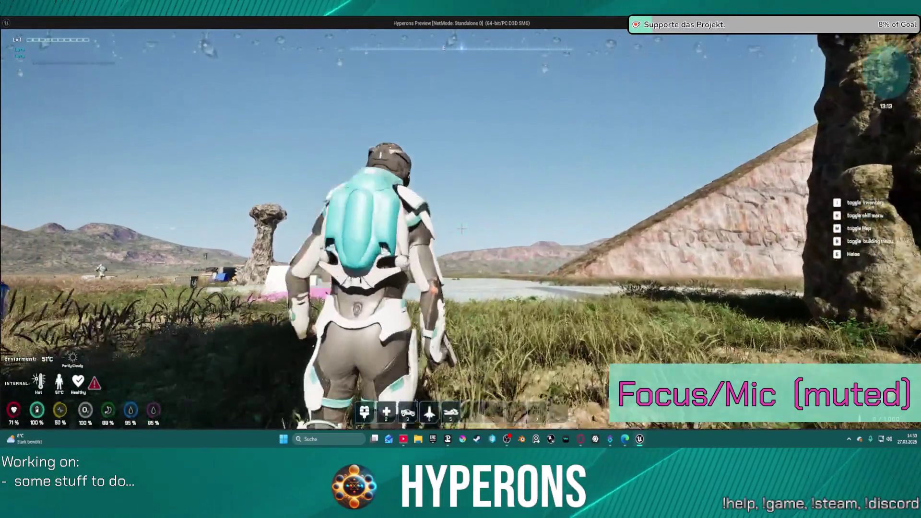
pyautogui.press('w')
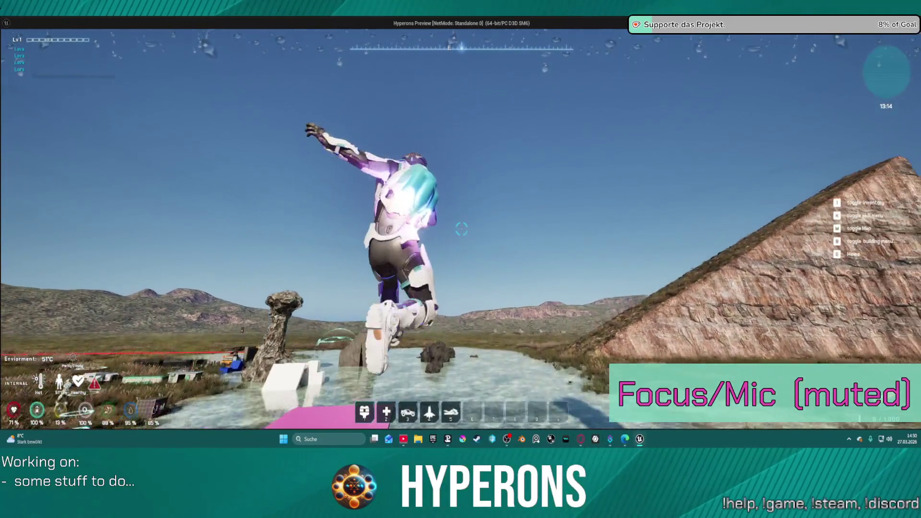
pyautogui.press('w')
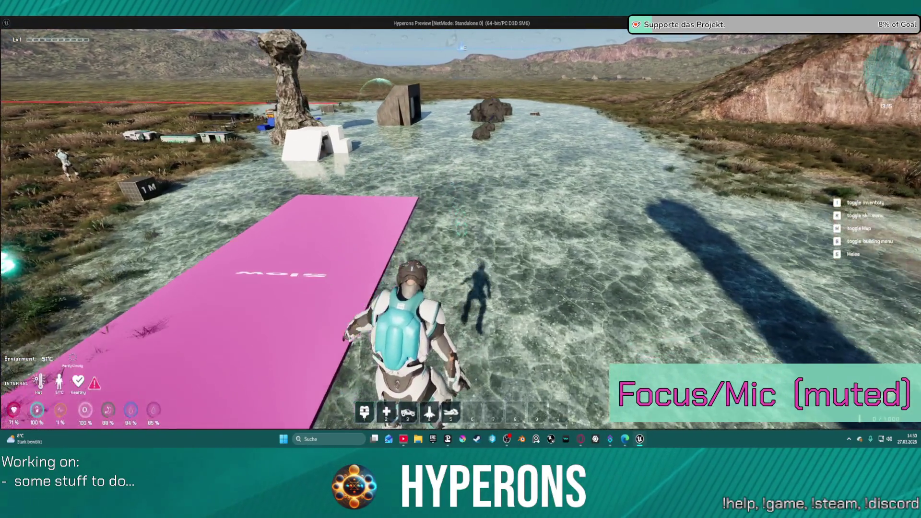
# Cross the water to the ore rocks and fire at one to mine Cobalt Ore and Normal Stone
pyautogui.press('w')
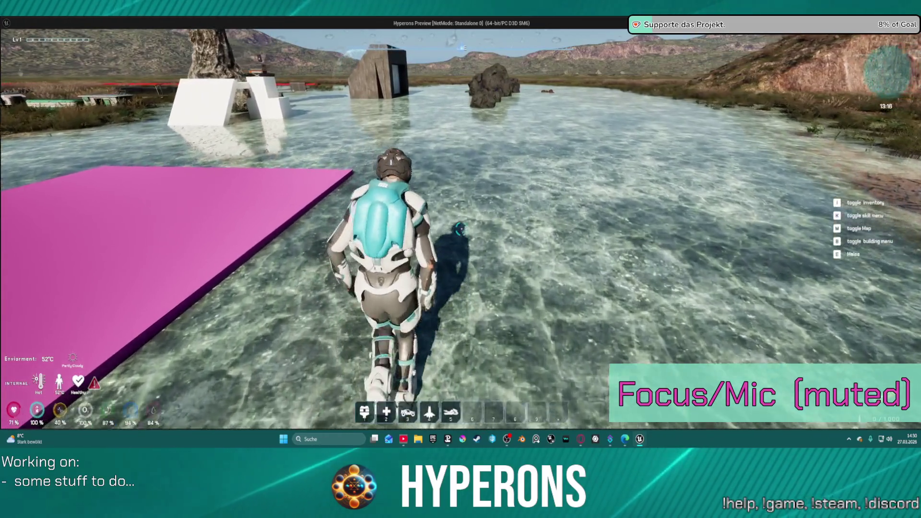
pyautogui.press('w')
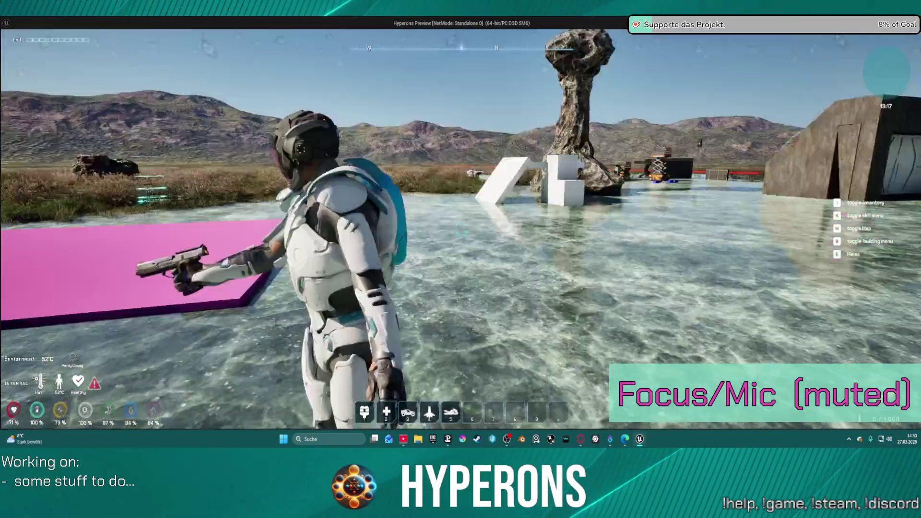
pyautogui.press('w')
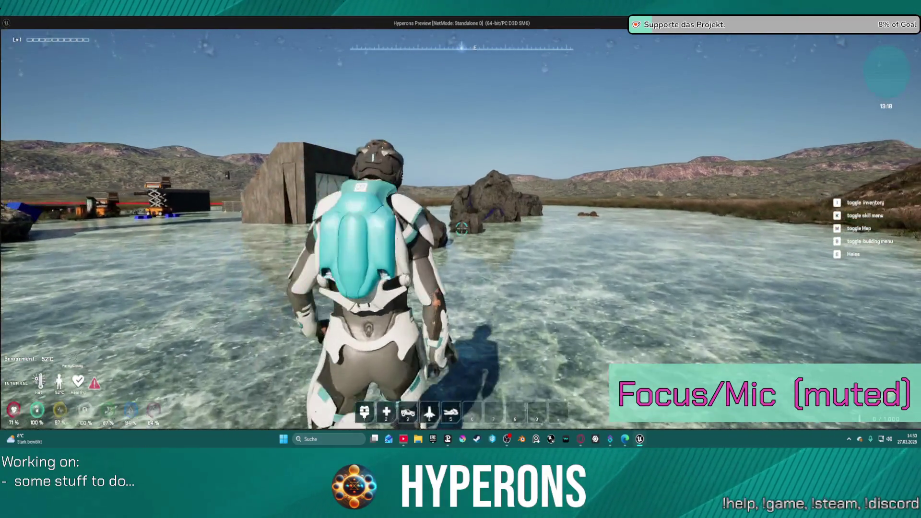
pyautogui.press('w')
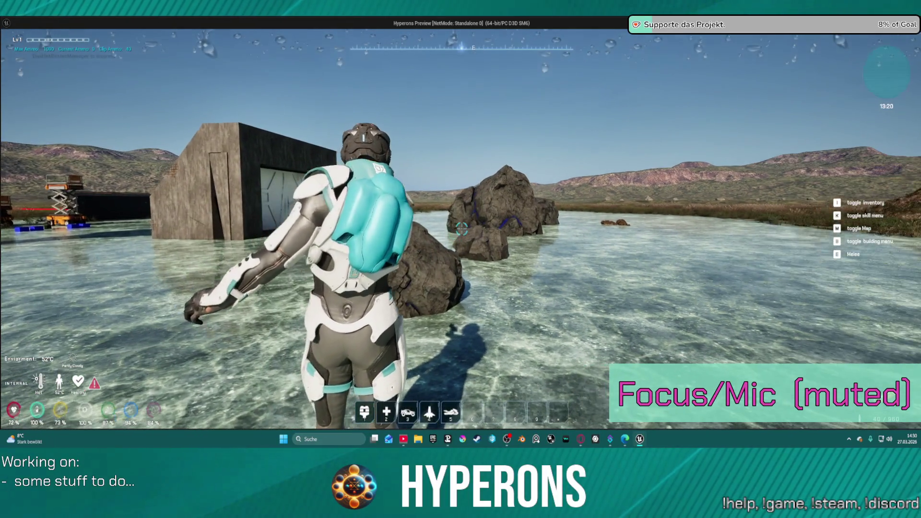
pyautogui.click(462, 230)
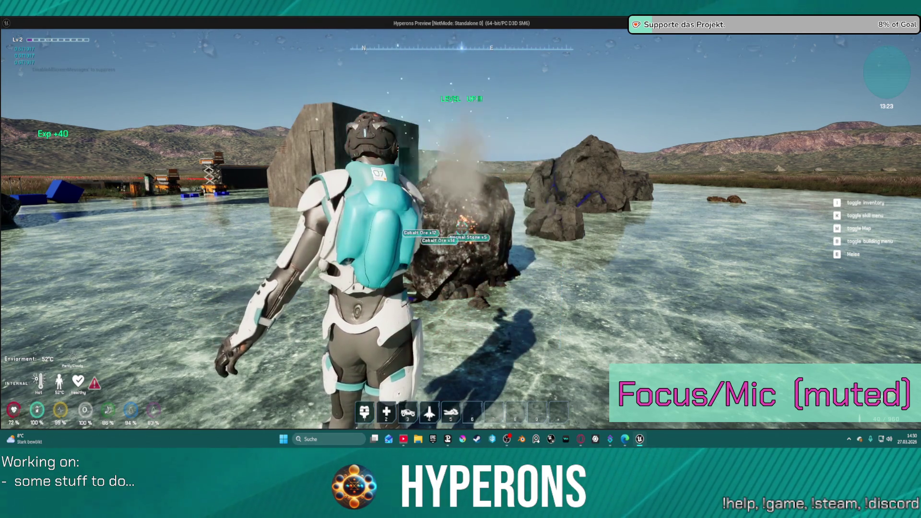
pyautogui.moveTo(461, 259)
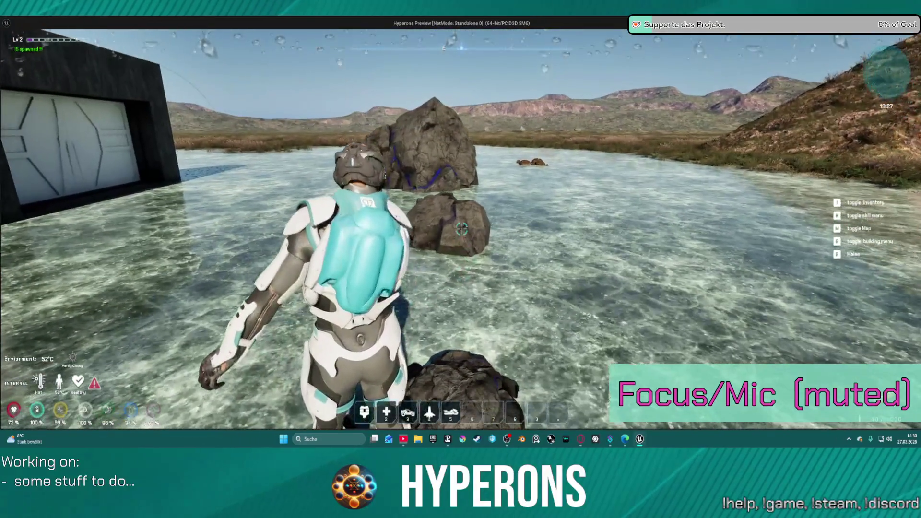
# Mine the first ore rock with the laser, then mine the large rock while sidestepping
pyautogui.click(463, 227)
pyautogui.press('w')
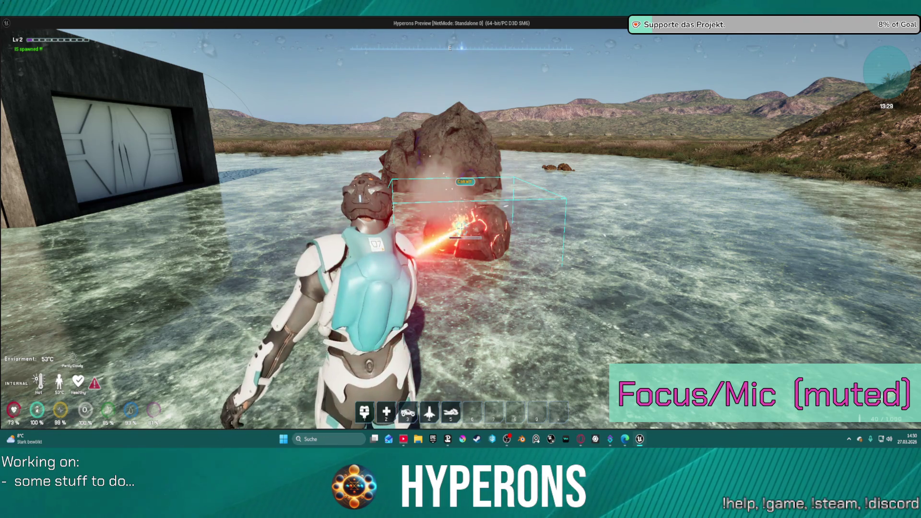
pyautogui.moveTo(461, 259)
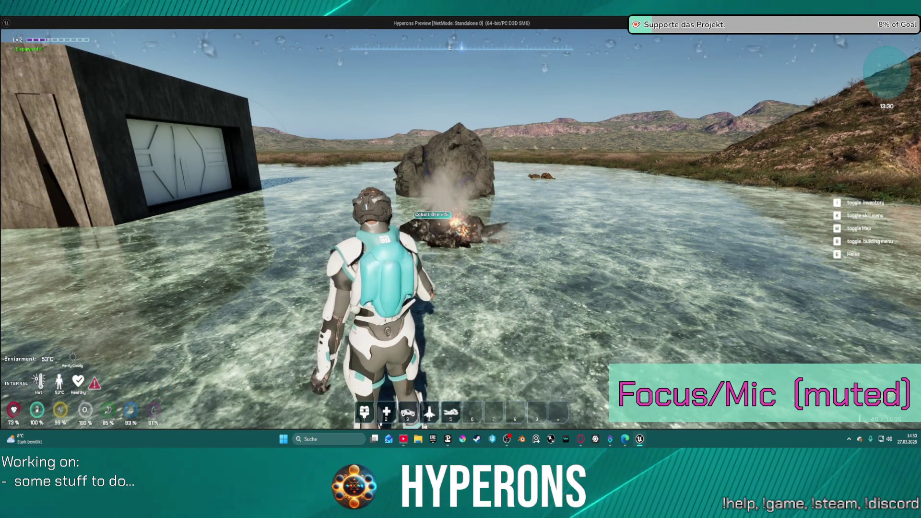
pyautogui.press('w')
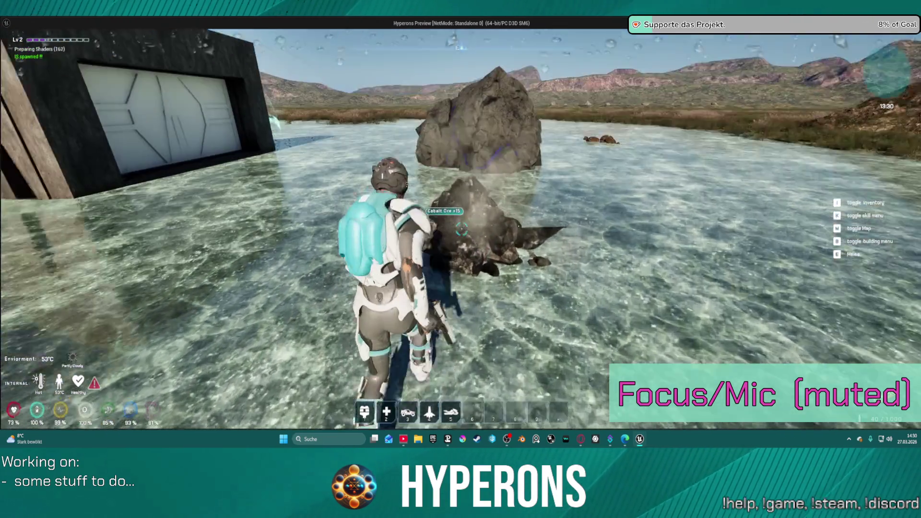
pyautogui.moveTo(461, 230)
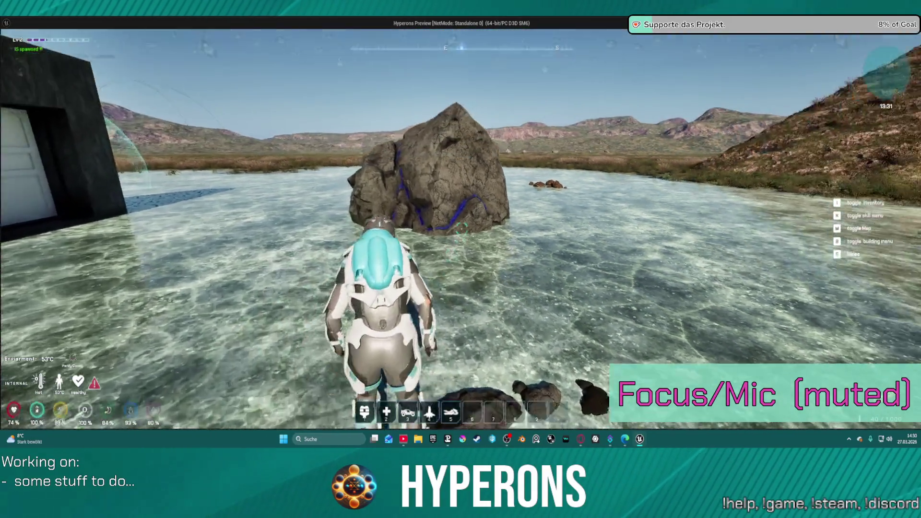
pyautogui.click(461, 259)
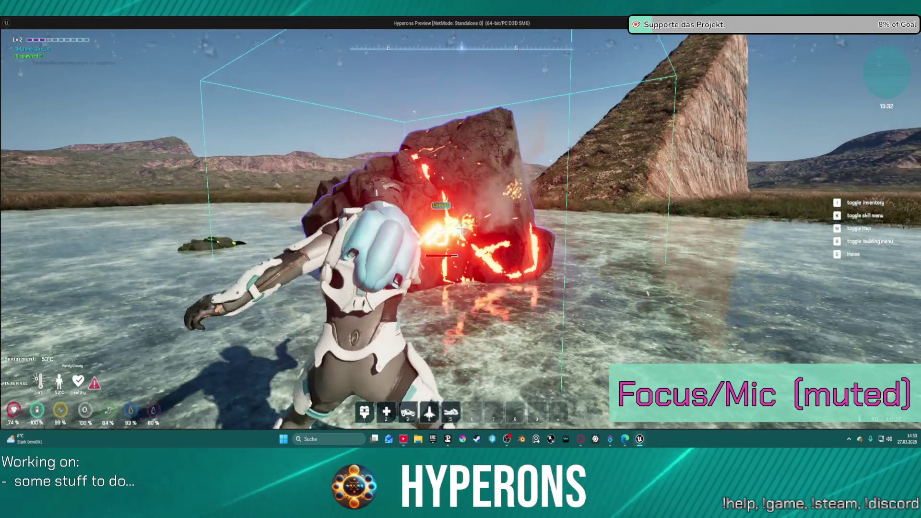
pyautogui.press('a')
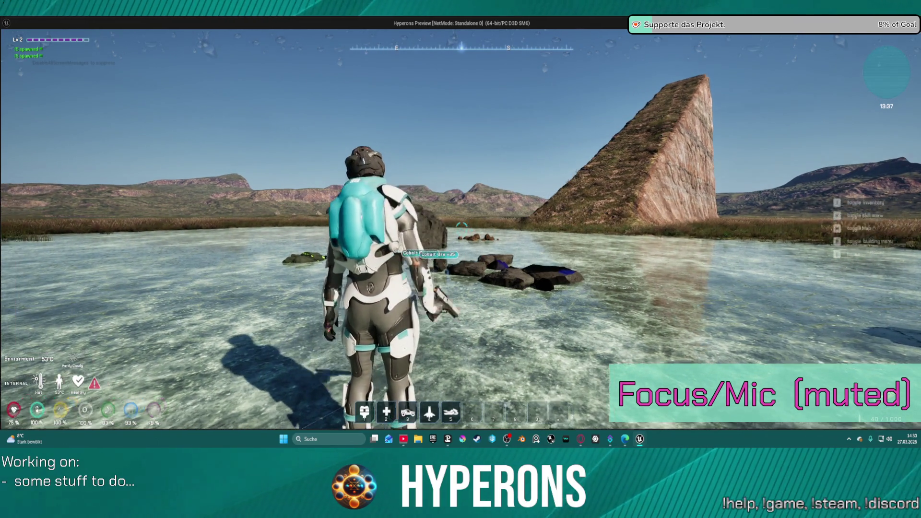
# Mine two more ore rocks, moving closer between bursts
pyautogui.click(462, 229)
pyautogui.press('w')
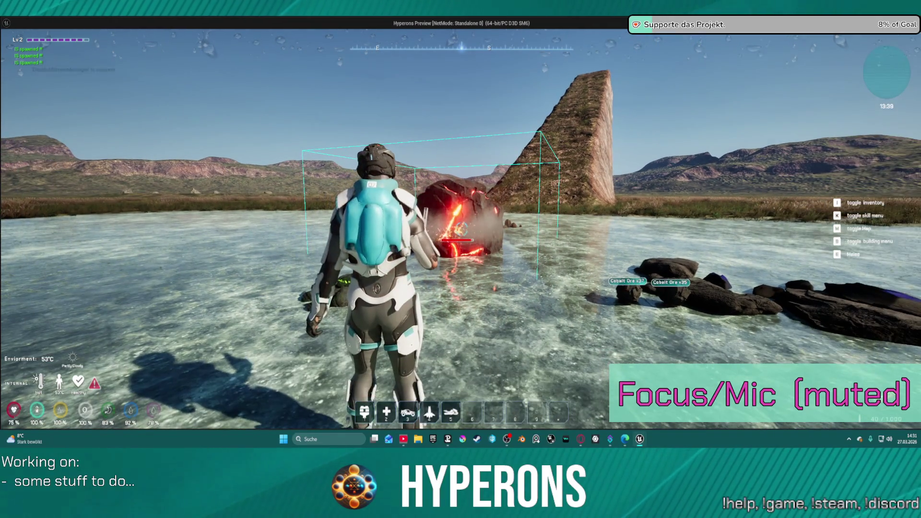
pyautogui.press('w')
pyautogui.click(462, 229)
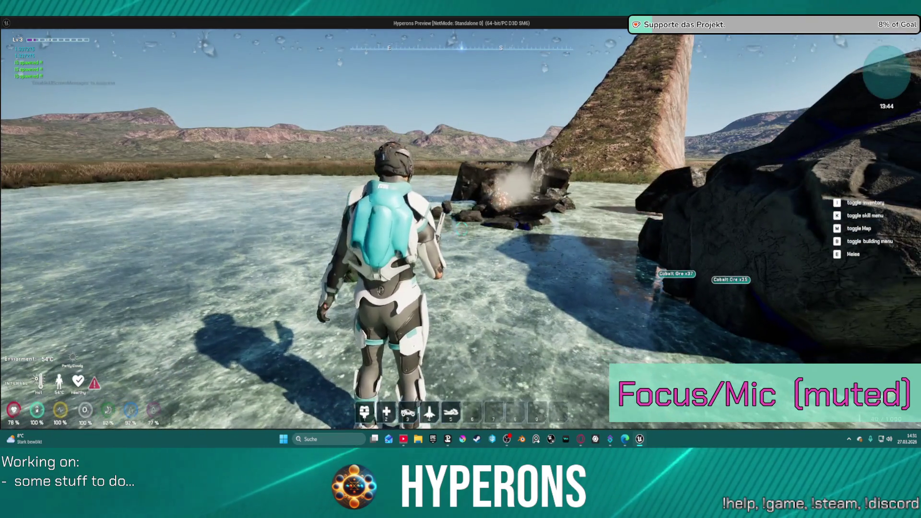
pyautogui.click(460, 227)
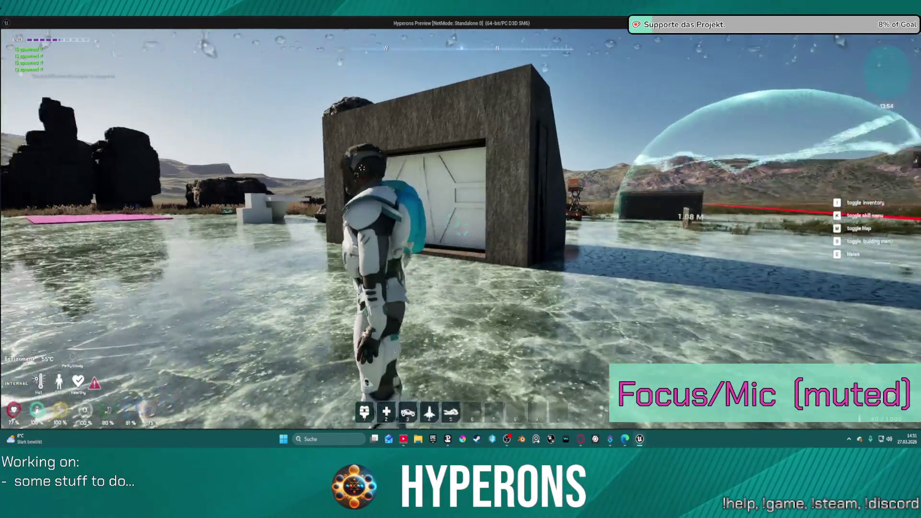
# Equip the MG 01 weapon from the inventory and fire it at the rock
pyautogui.press('i')
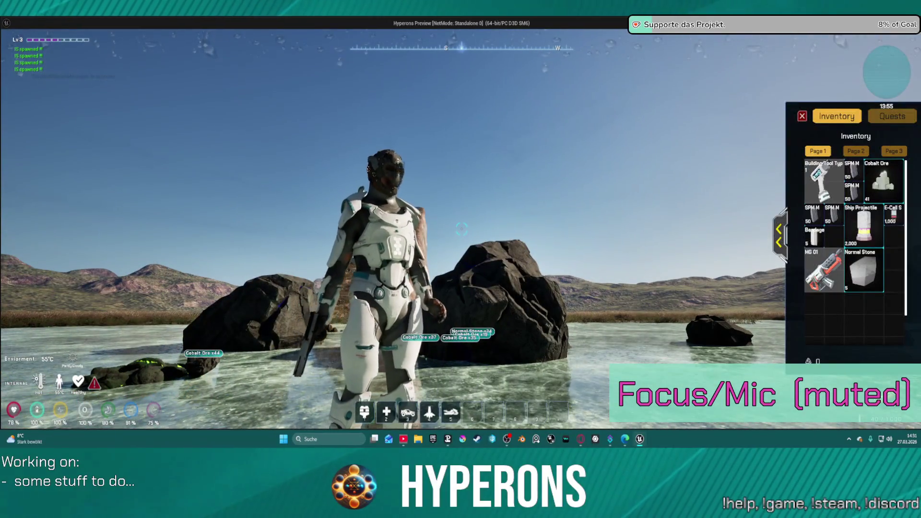
pyautogui.click(833, 262)
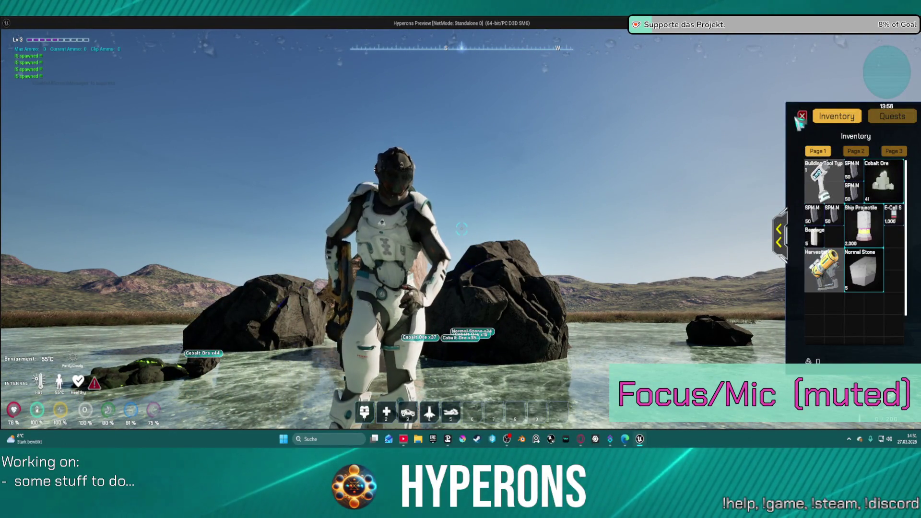
pyautogui.press('i')
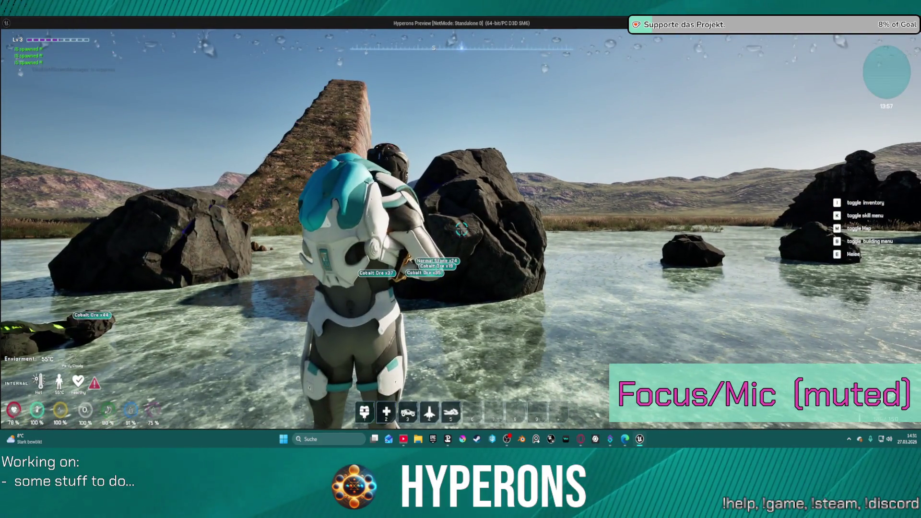
pyautogui.click(460, 235)
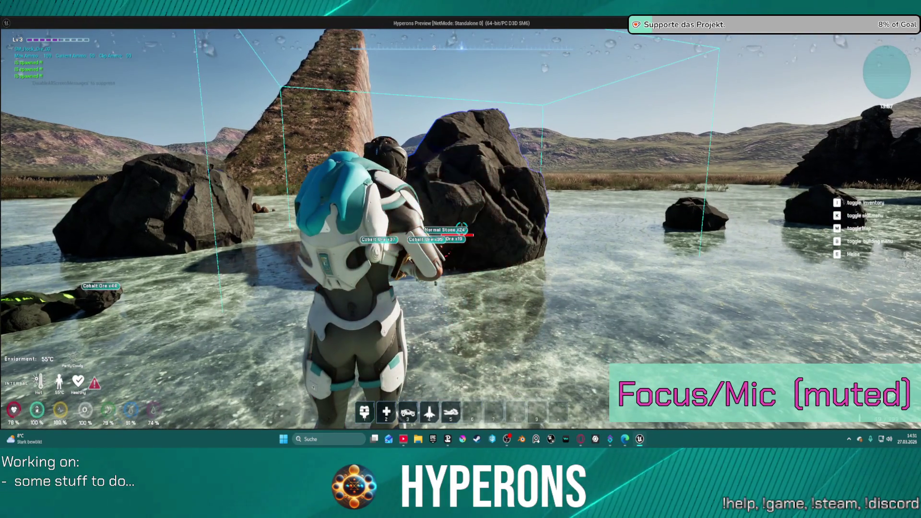
pyautogui.press('w')
pyautogui.click(461, 229)
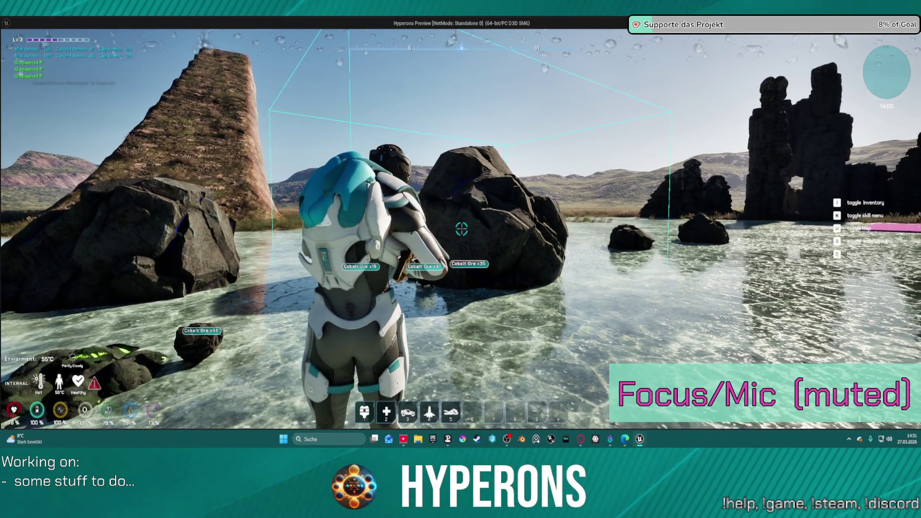
pyautogui.click(461, 229)
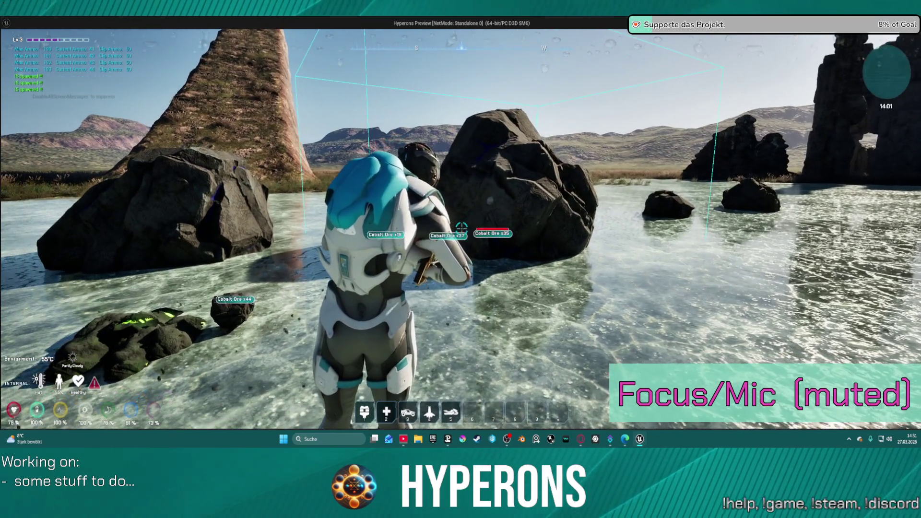
# Walk between the rocks toward the large rock, then end the play session with Esc
pyautogui.press('w')
pyautogui.press('w')
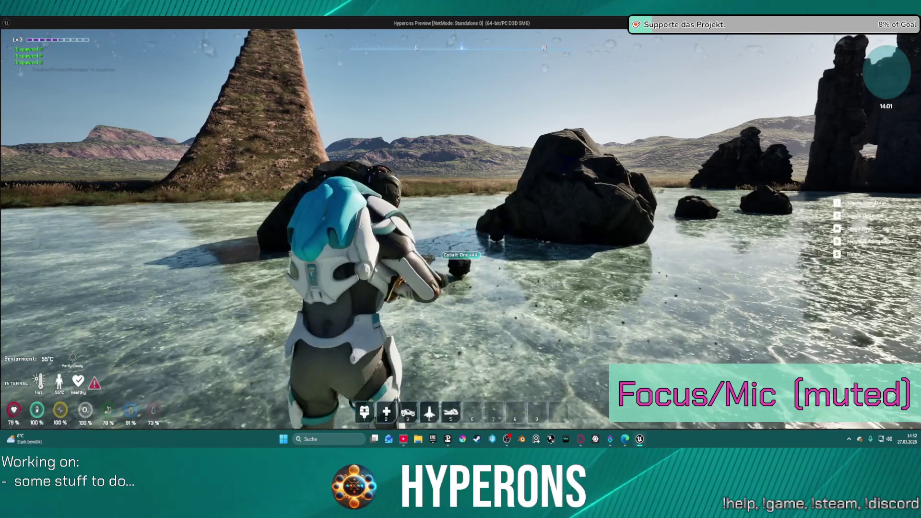
pyautogui.press('w')
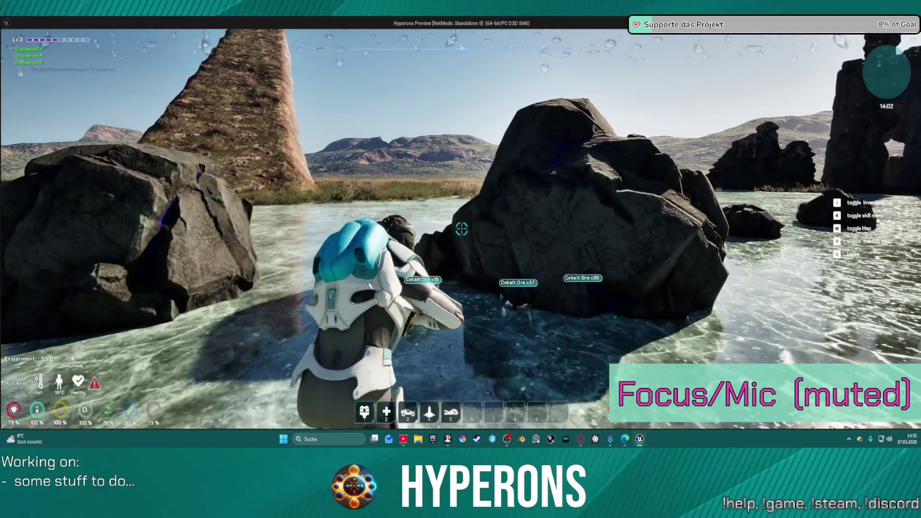
pyautogui.press('s')
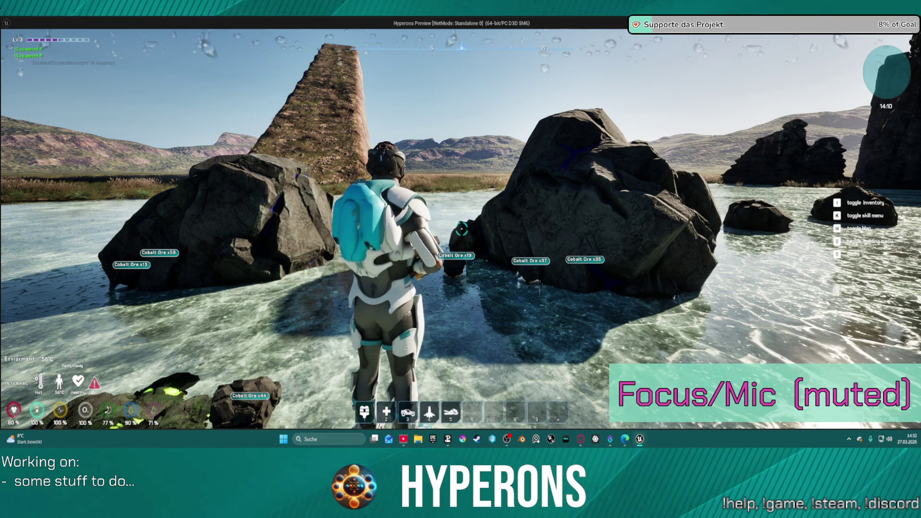
pyautogui.press('w')
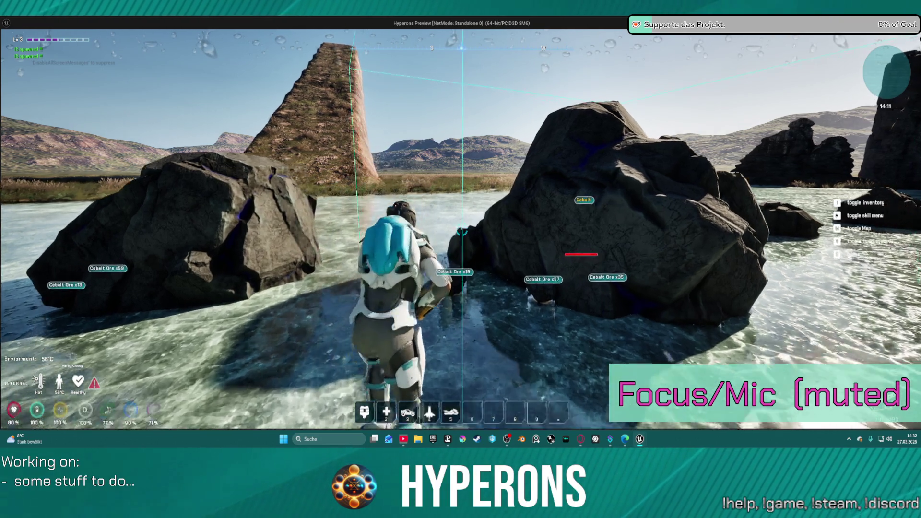
pyautogui.press('w')
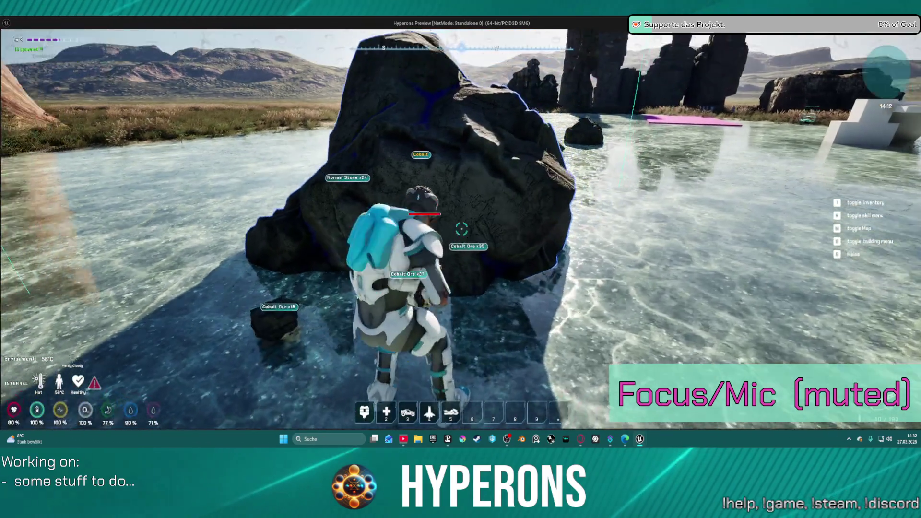
pyautogui.press('Escape')
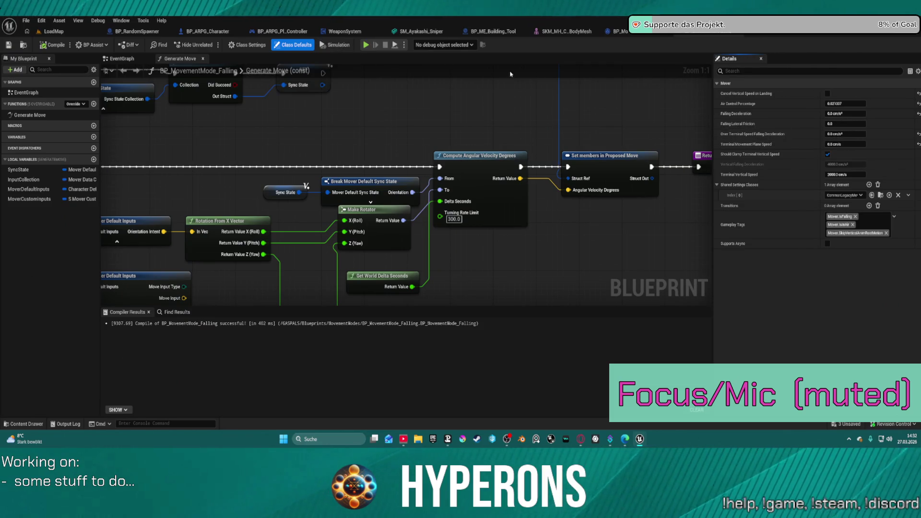
# Switch LoadMap to Foliage Mode, select Foliage_Cobalt_04, then open the asset browser with Ctrl+Space
pyautogui.click(53, 31)
pyautogui.click(63, 46)
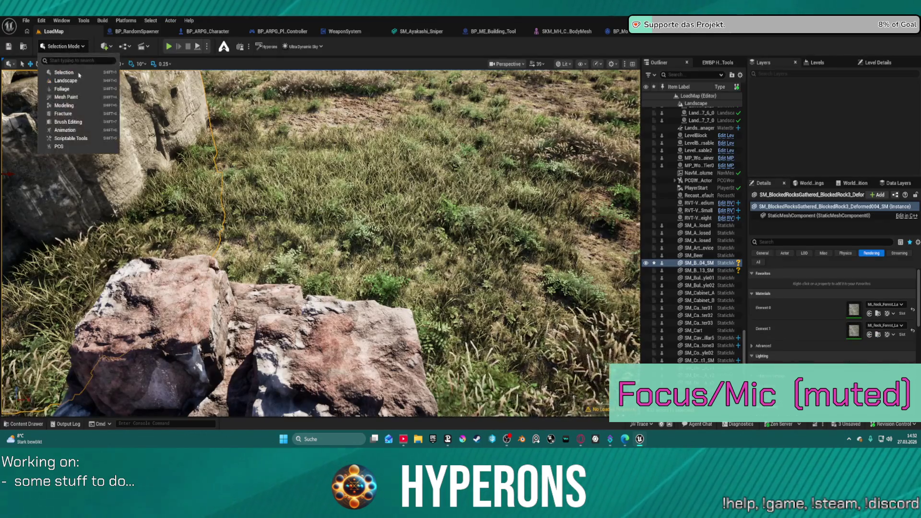
pyautogui.click(62, 89)
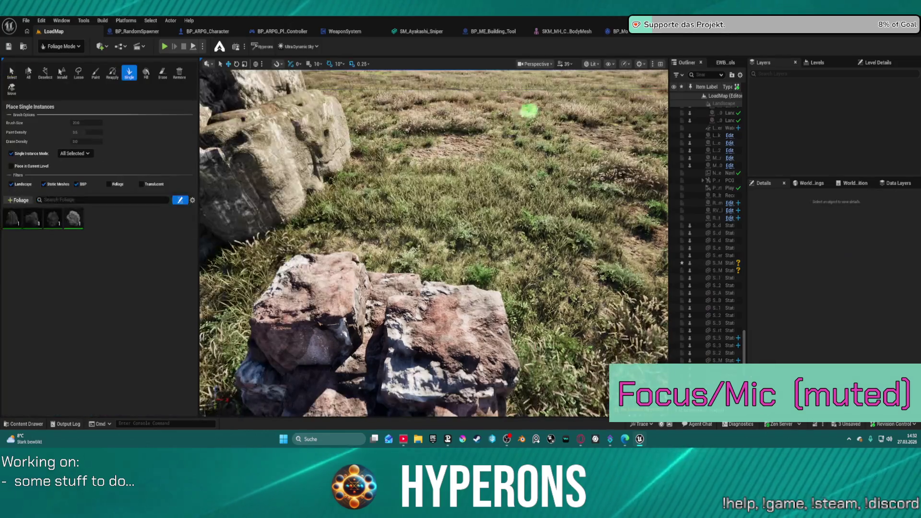
pyautogui.click(71, 223)
pyautogui.hotkey('ctrl', 'space')
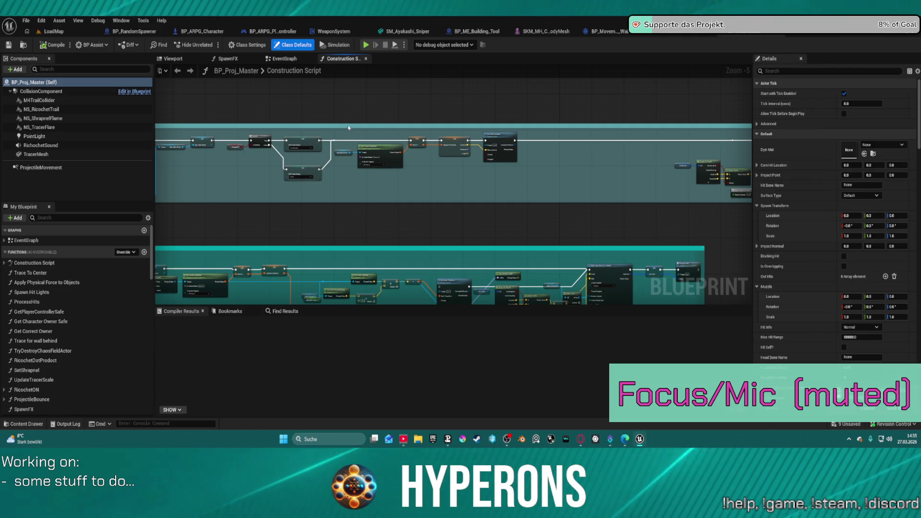
# In BP_Proj_Master's EventGraph, find Bullet Stop Event and open the IMPACT - termination collapsed graph
pyautogui.scroll(-3, 752, 187)
pyautogui.scroll(3, 676, 187)
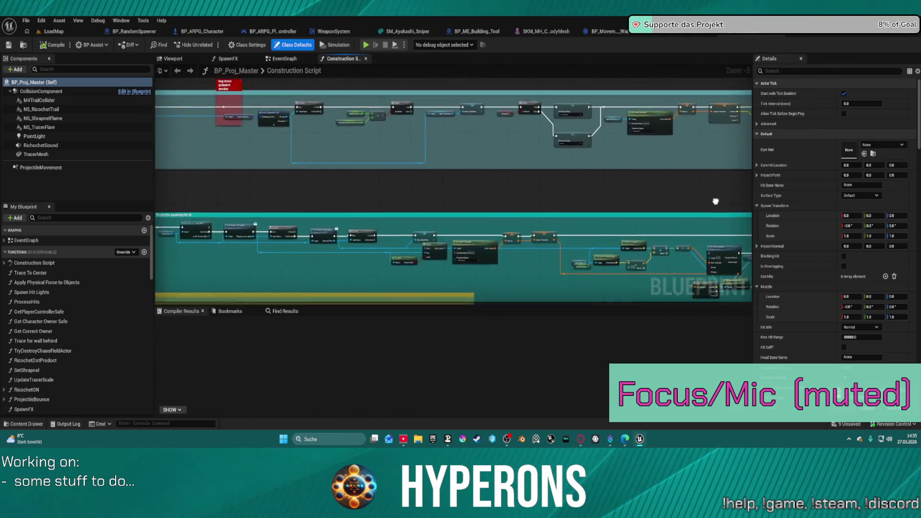
pyautogui.scroll(-7, 641, 132)
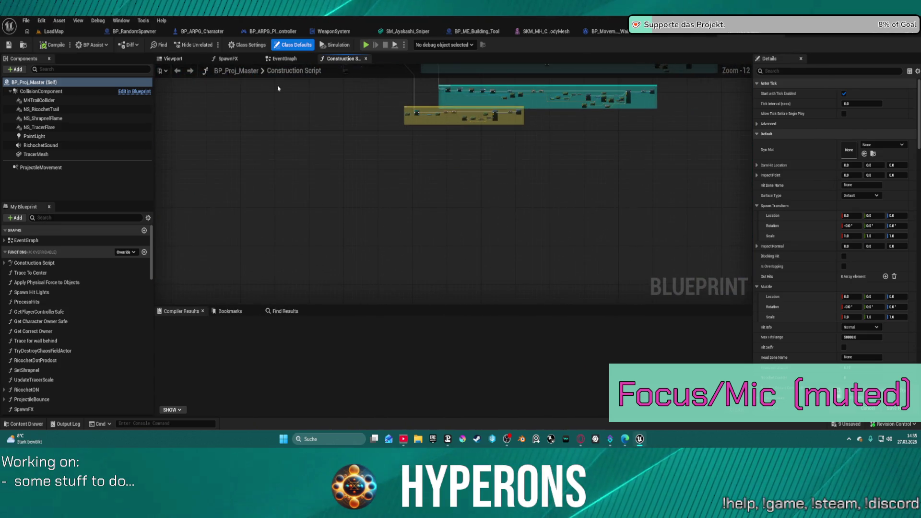
pyautogui.click(283, 58)
pyautogui.scroll(8, 413, 153)
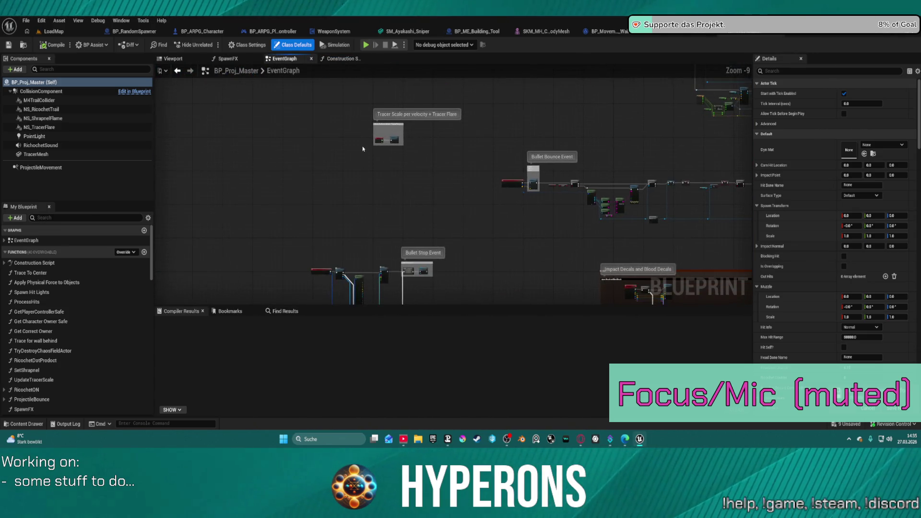
pyautogui.scroll(-5, 384, 224)
pyautogui.scroll(-6, 385, 224)
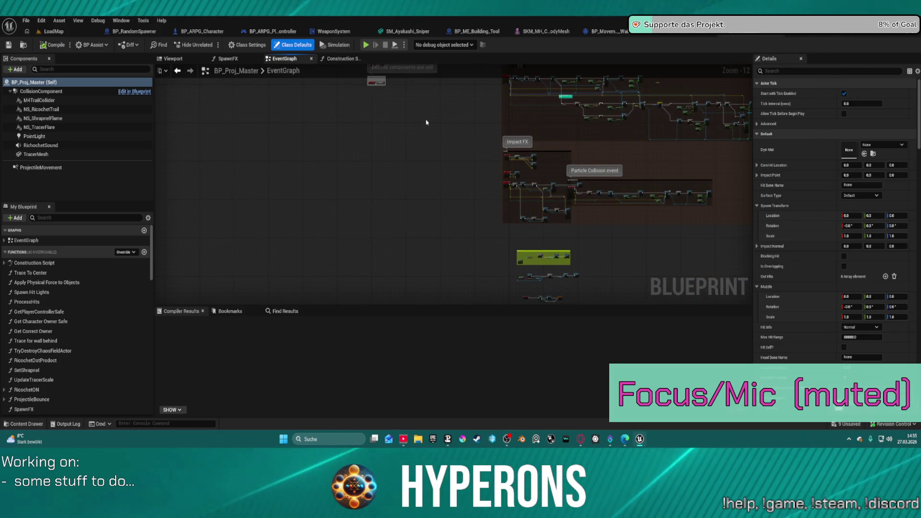
pyautogui.moveTo(415, 82); pyautogui.dragTo(442, 157)
pyautogui.scroll(9, 442, 158)
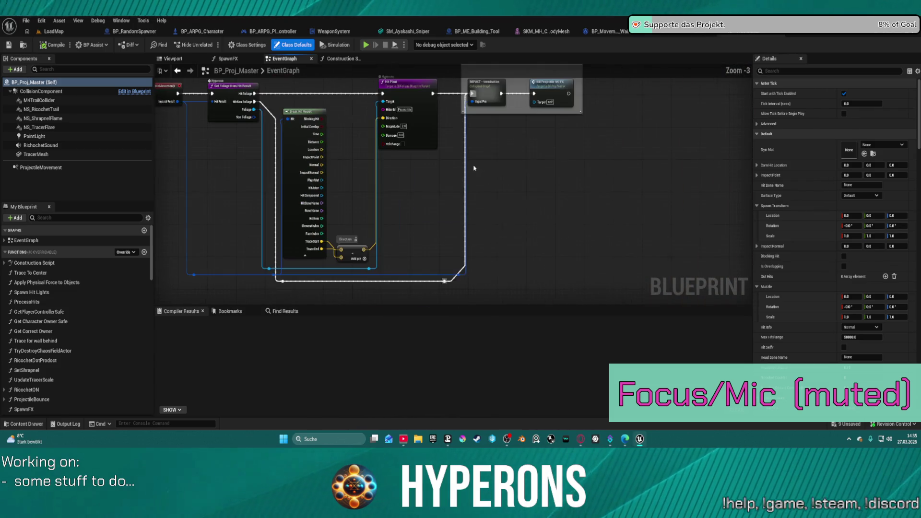
pyautogui.scroll(3, 464, 109)
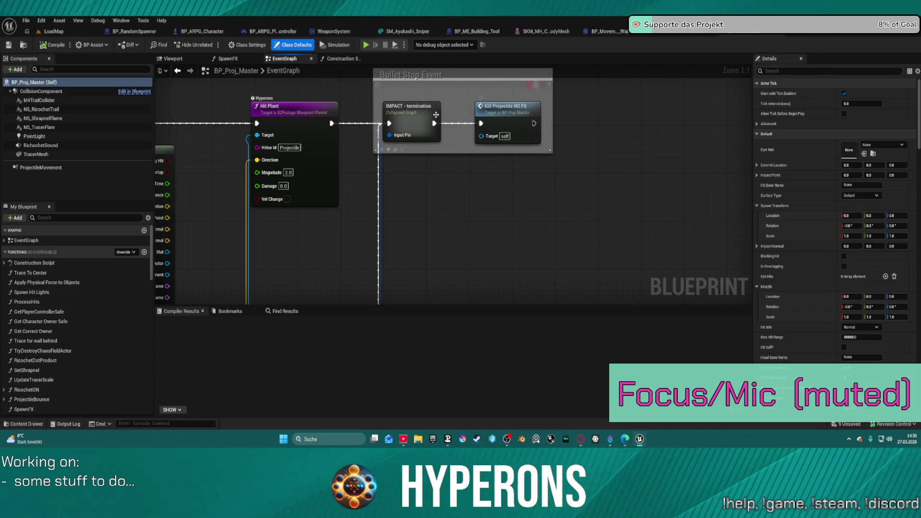
pyautogui.doubleClick(426, 116)
# Bring the Spawn FX and Spawn Chaos Field nodes into view and open the SpawnFX function
pyautogui.scroll(4, 513, 167)
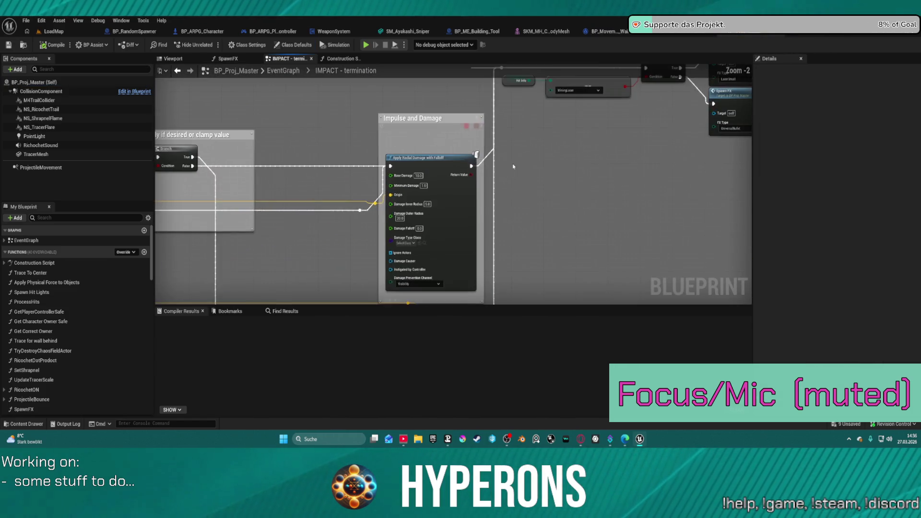
pyautogui.scroll(1, 424, 221)
pyautogui.moveTo(424, 220)
pyautogui.mouseDown()
pyautogui.moveTo(370, 214)
pyautogui.moveTo(283, 126)
pyautogui.mouseUp()
pyautogui.scroll(1, 283, 126)
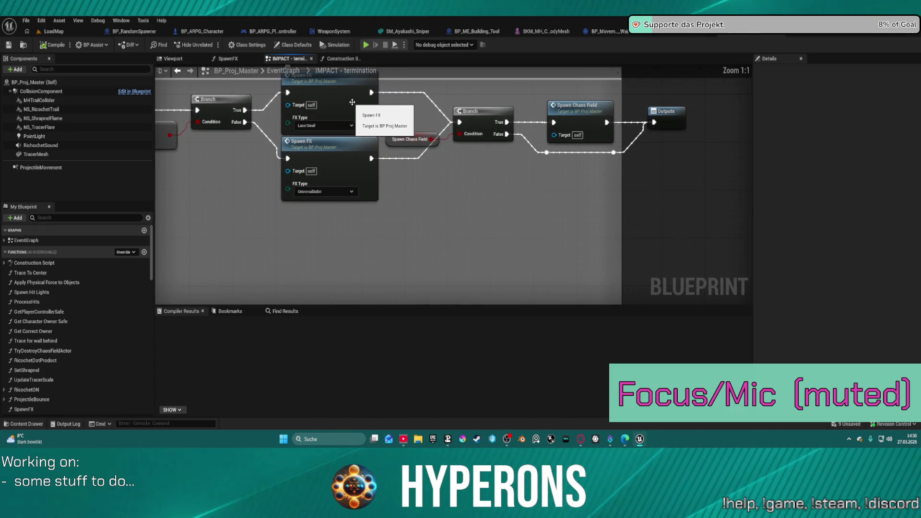
pyautogui.doubleClick(349, 168)
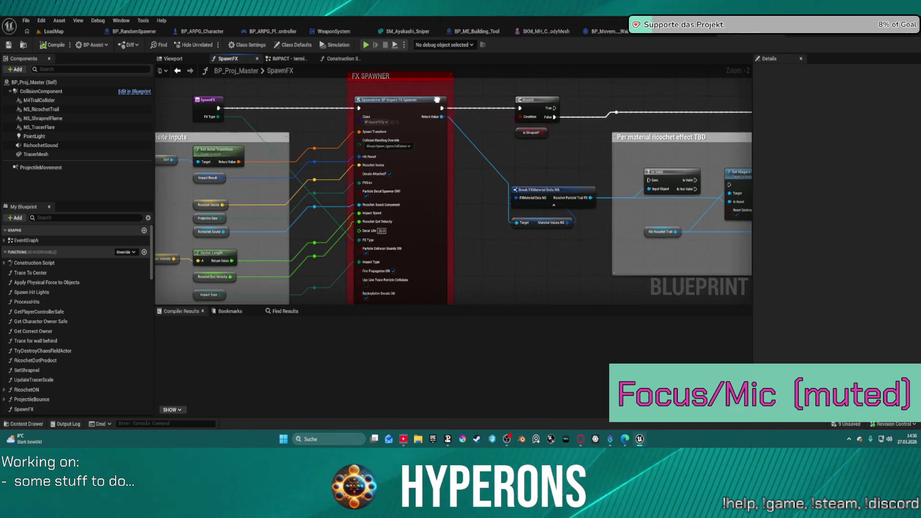
# Browse from SpawnFX's SpawnActor Class pin to BP_ImpactFX_Spawner and open that blueprint
pyautogui.scroll(2, 381, 134)
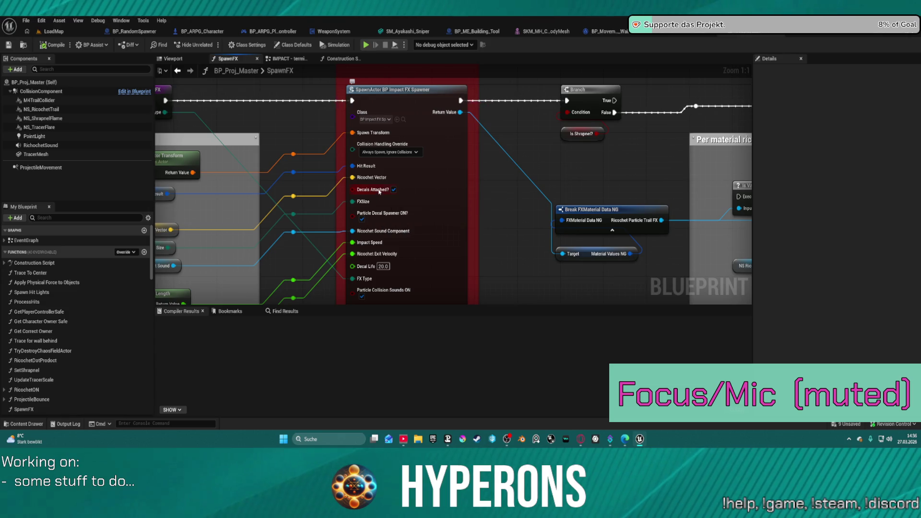
pyautogui.moveTo(377, 168)
pyautogui.mouseDown()
pyautogui.moveTo(603, 148)
pyautogui.moveTo(575, 150)
pyautogui.moveTo(584, 150)
pyautogui.mouseUp()
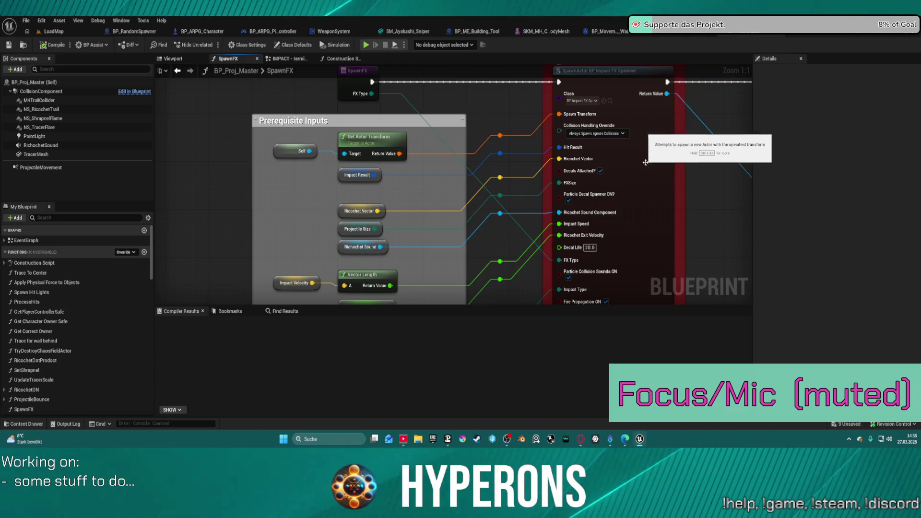
pyautogui.moveTo(715, 188)
pyautogui.mouseDown()
pyautogui.moveTo(502, 173)
pyautogui.moveTo(300, 101)
pyautogui.moveTo(235, 177)
pyautogui.mouseUp()
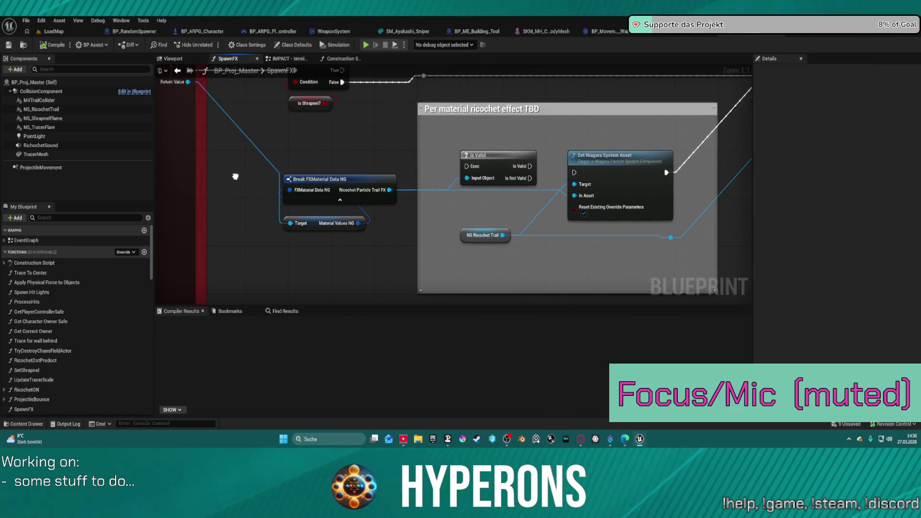
pyautogui.moveTo(235, 177)
pyautogui.mouseDown()
pyautogui.moveTo(549, 93)
pyautogui.moveTo(525, 278)
pyautogui.mouseUp()
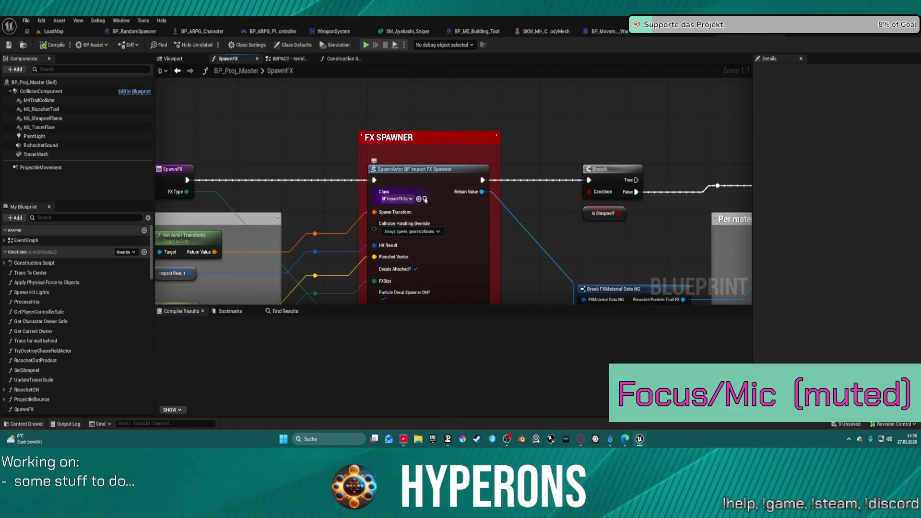
pyautogui.click(425, 199)
pyautogui.doubleClick(192, 257)
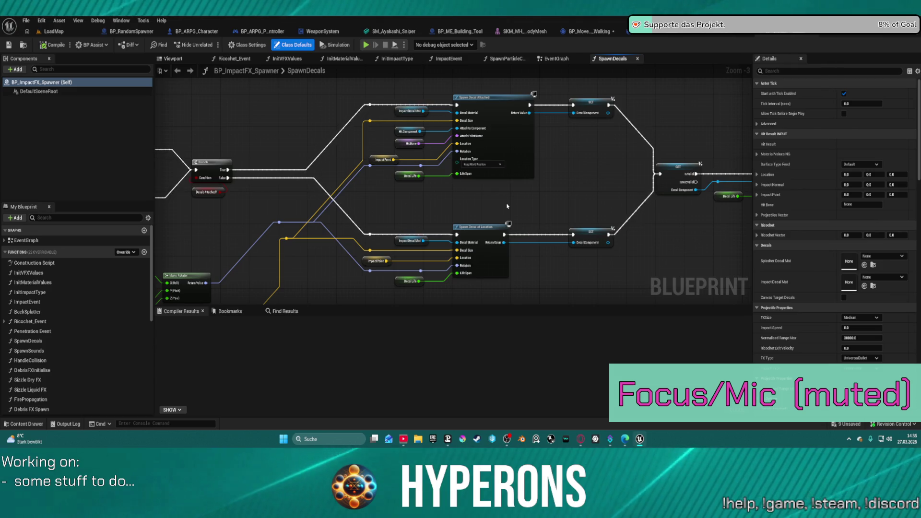
# Open BP_ImpactFX_Spawner and pan its SpawnDecals graph over to the Spawn Decal Attached node
pyautogui.rightClick(706, 107)
pyautogui.scroll(-3, 672, 113)
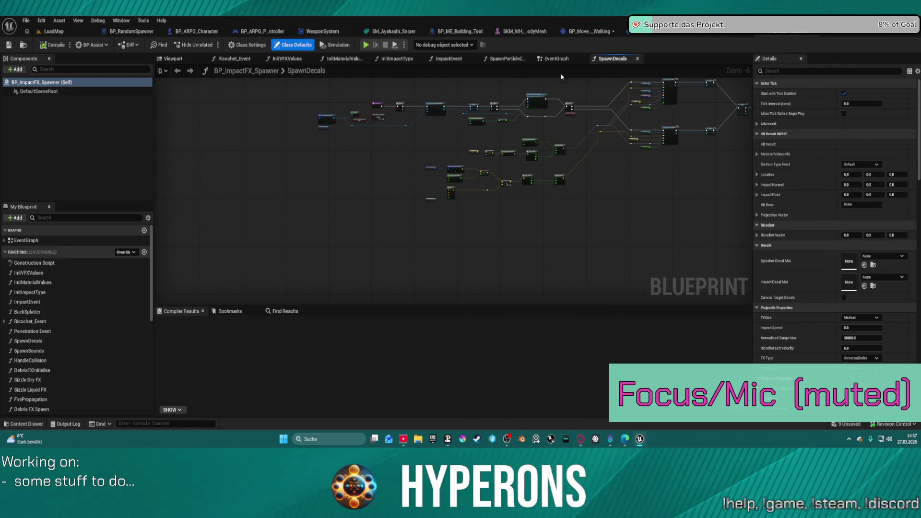
pyautogui.scroll(6, 559, 96)
pyautogui.moveTo(682, 101)
pyautogui.mouseDown()
pyautogui.moveTo(288, 168)
pyautogui.moveTo(149, 180)
pyautogui.mouseUp()
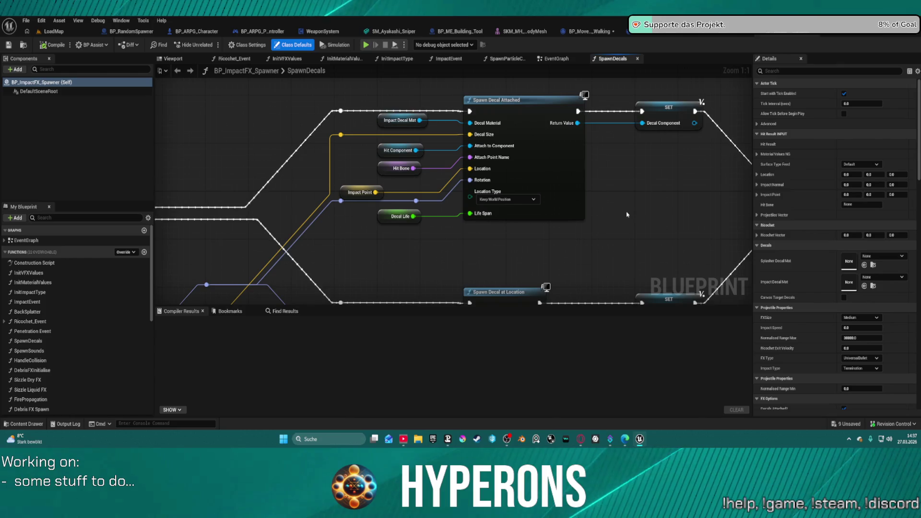
pyautogui.moveTo(641, 201)
pyautogui.mouseDown()
pyautogui.moveTo(460, 136)
pyautogui.moveTo(364, 136)
pyautogui.moveTo(496, 154)
pyautogui.moveTo(554, 189)
pyautogui.moveTo(562, 212)
pyautogui.mouseUp()
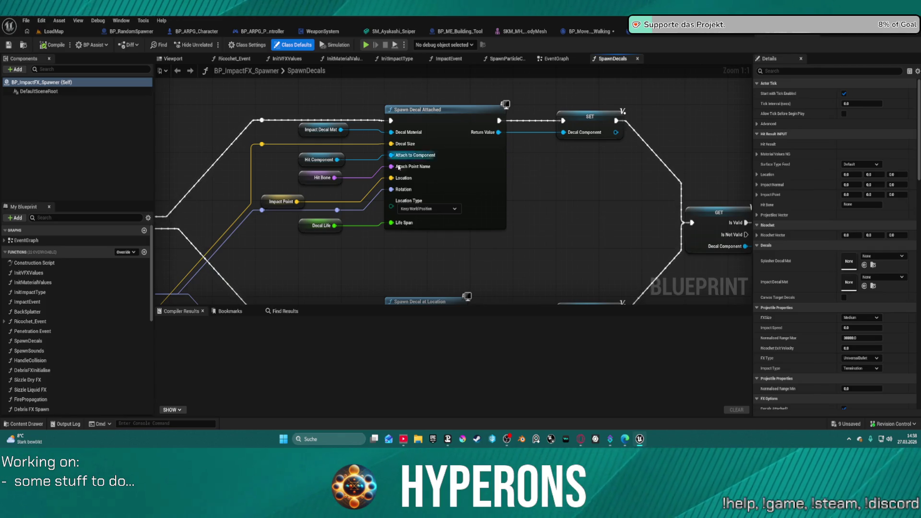
pyautogui.scroll(-1, 421, 155)
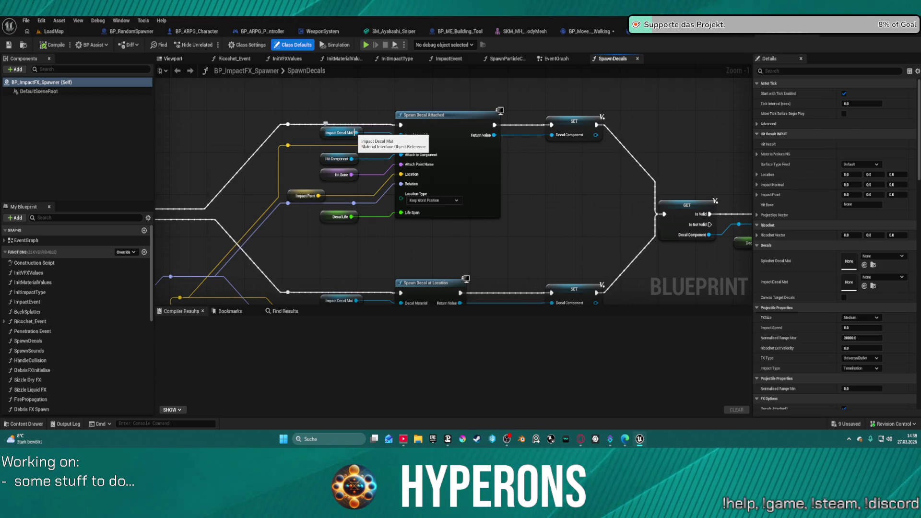
# Add a Spawn Decal at Location node off Impact Decal Mat's pin and place it above Spawn Decal Attached
pyautogui.moveTo(355, 133); pyautogui.dragTo(371, 98)
pyautogui.write('spawn')
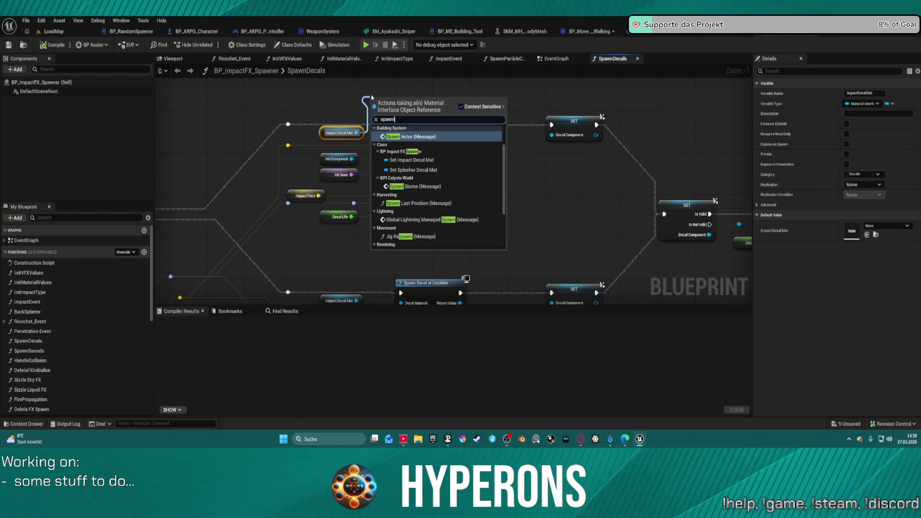
pyautogui.write(' decal')
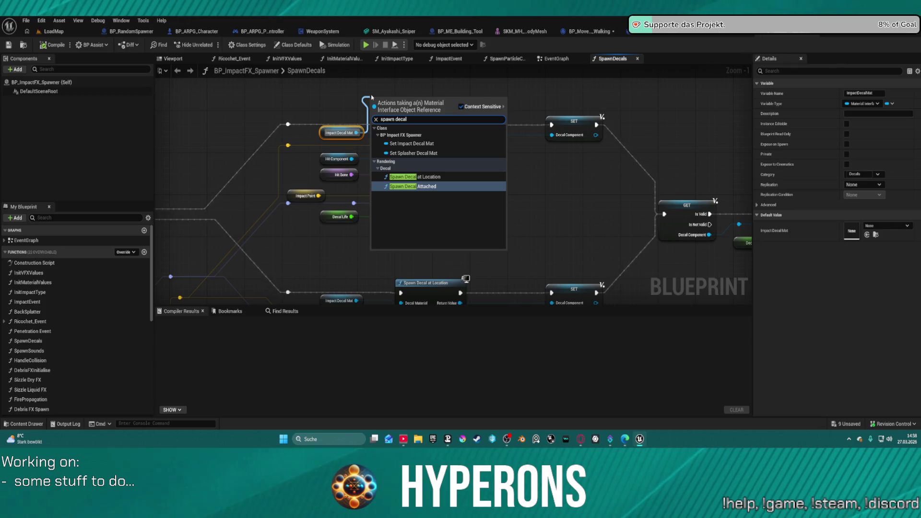
pyautogui.press('Up')
pyautogui.press('Return')
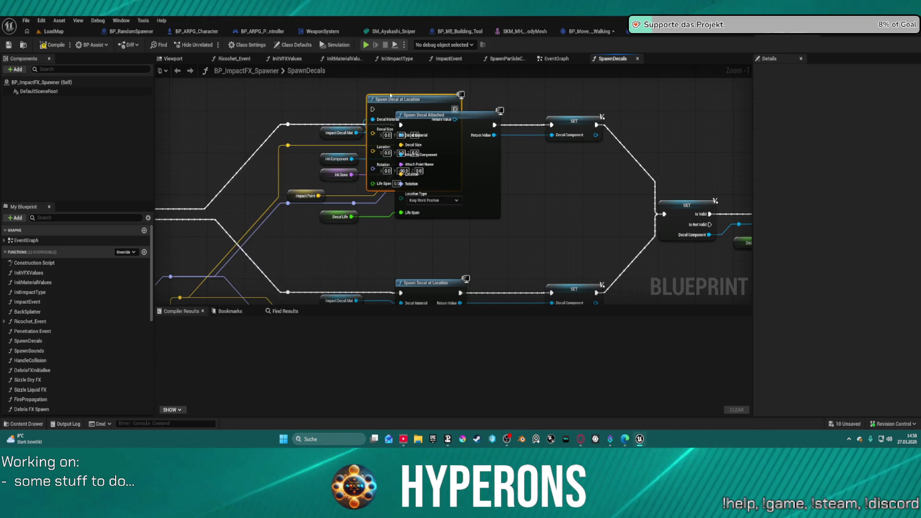
pyautogui.moveTo(372, 98)
pyautogui.mouseDown()
pyautogui.moveTo(411, 114)
pyautogui.moveTo(439, 68)
pyautogui.moveTo(434, 298)
pyautogui.moveTo(436, 72)
pyautogui.moveTo(439, 110)
pyautogui.mouseUp()
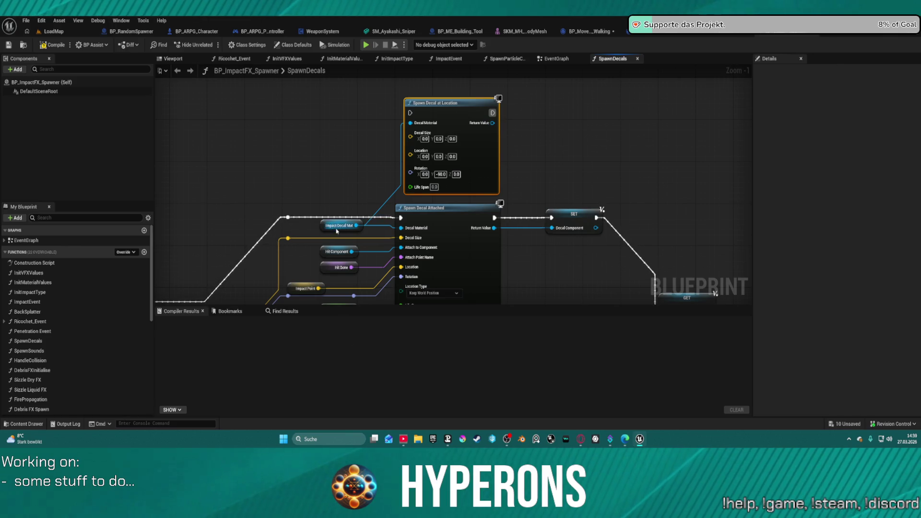
# Wire Impact Point and execution into Spawn Decal at Location, feed its Return Value into SET, and align it
pyautogui.moveTo(352, 217)
pyautogui.mouseDown()
pyautogui.moveTo(290, 195)
pyautogui.moveTo(403, 110)
pyautogui.mouseUp()
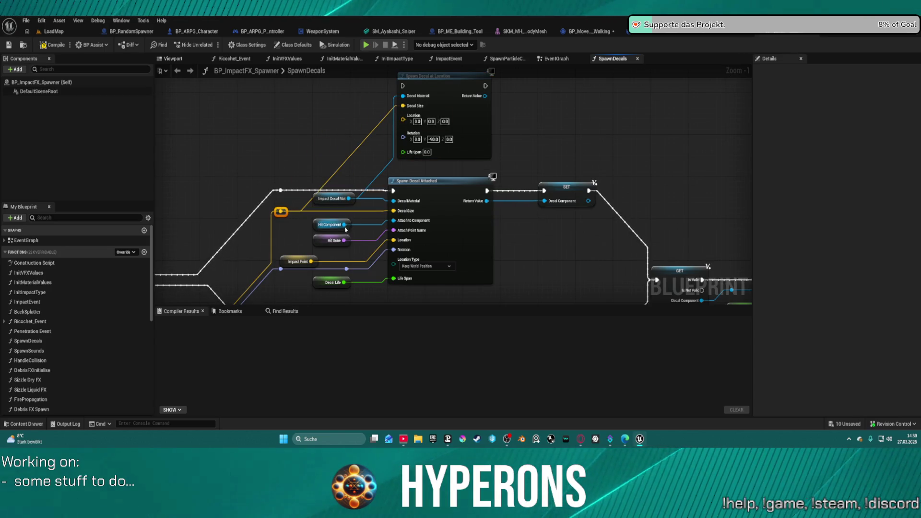
pyautogui.moveTo(344, 240); pyautogui.dragTo(349, 216)
pyautogui.press('Escape')
pyautogui.moveTo(312, 261); pyautogui.dragTo(403, 116)
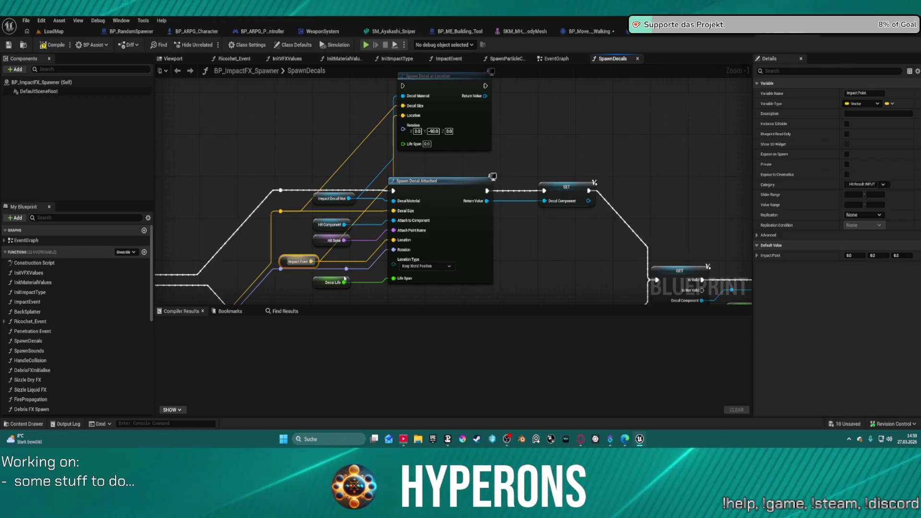
pyautogui.moveTo(345, 269)
pyautogui.mouseDown()
pyautogui.moveTo(403, 126)
pyautogui.moveTo(345, 282)
pyautogui.mouseUp()
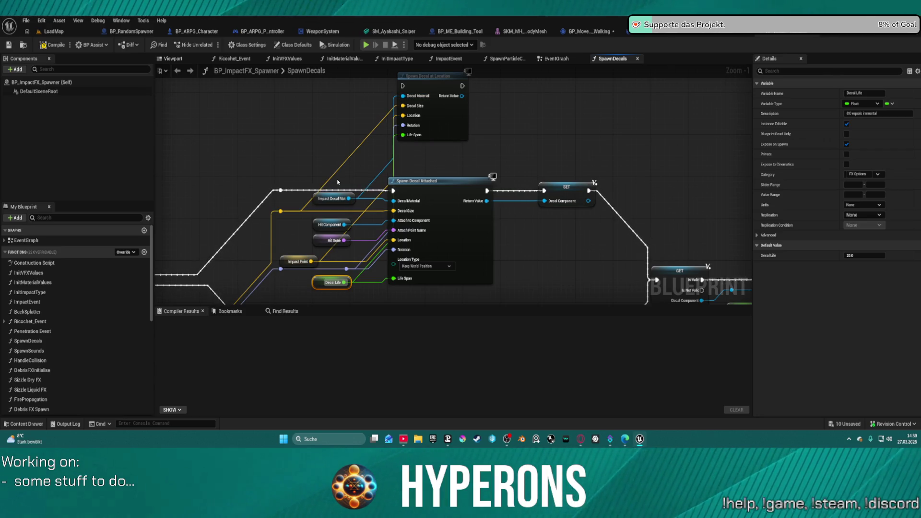
pyautogui.moveTo(462, 96); pyautogui.dragTo(544, 201)
pyautogui.moveTo(403, 87)
pyautogui.mouseDown()
pyautogui.moveTo(349, 148)
pyautogui.moveTo(281, 191)
pyautogui.mouseUp()
pyautogui.moveTo(465, 84)
pyautogui.mouseDown()
pyautogui.moveTo(516, 140)
pyautogui.moveTo(450, 106)
pyautogui.moveTo(455, 95)
pyautogui.moveTo(544, 190)
pyautogui.mouseUp()
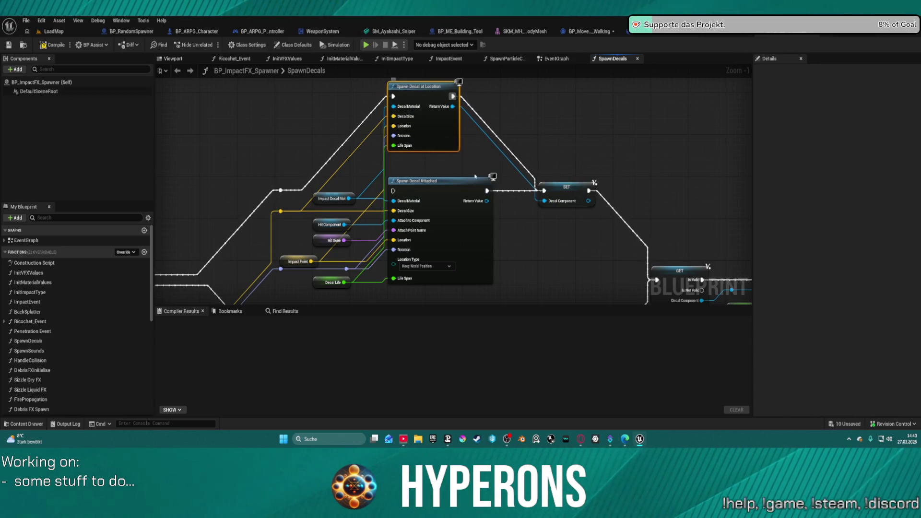
pyautogui.moveTo(436, 129); pyautogui.dragTo(410, 306)
# Paste a second Spawn Decal at Location fed by Impact Decal Mat, Decal Life and Impact Point, executing into SET
pyautogui.hotkey('ctrl', 'v')
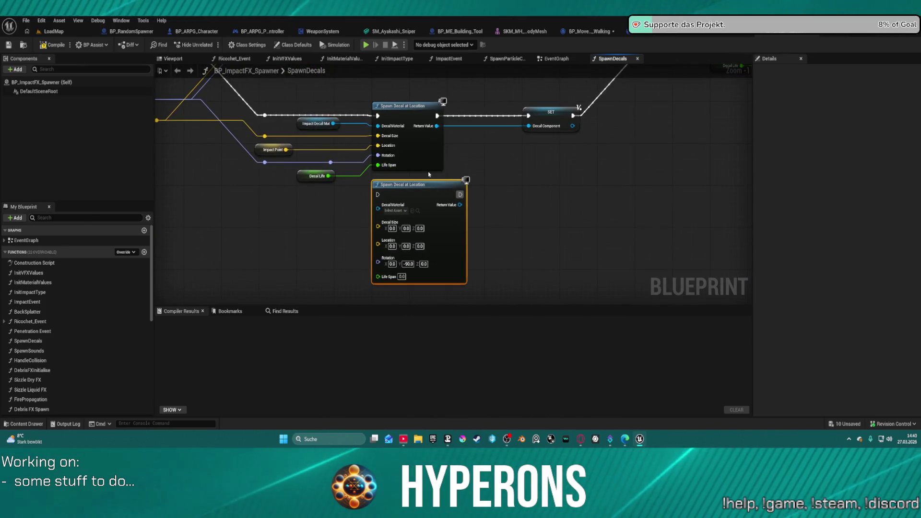
pyautogui.moveTo(333, 124); pyautogui.dragTo(375, 208)
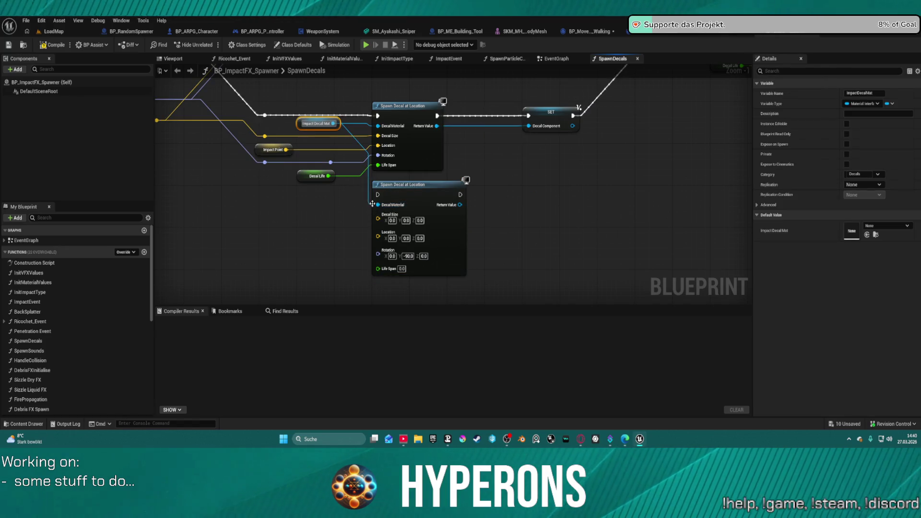
pyautogui.moveTo(328, 176); pyautogui.dragTo(377, 269)
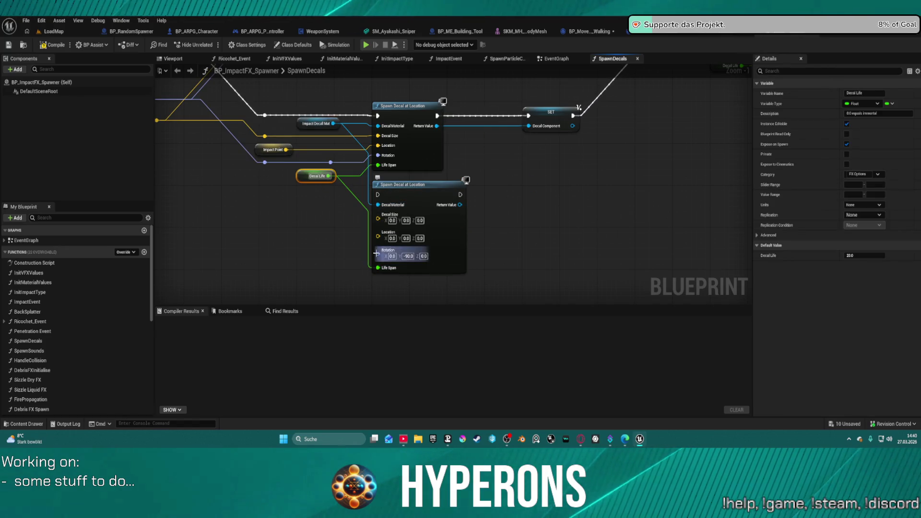
pyautogui.click(403, 185)
pyautogui.moveTo(288, 149)
pyautogui.mouseDown()
pyautogui.moveTo(378, 236)
pyautogui.moveTo(355, 192)
pyautogui.moveTo(325, 164)
pyautogui.moveTo(265, 136)
pyautogui.mouseUp()
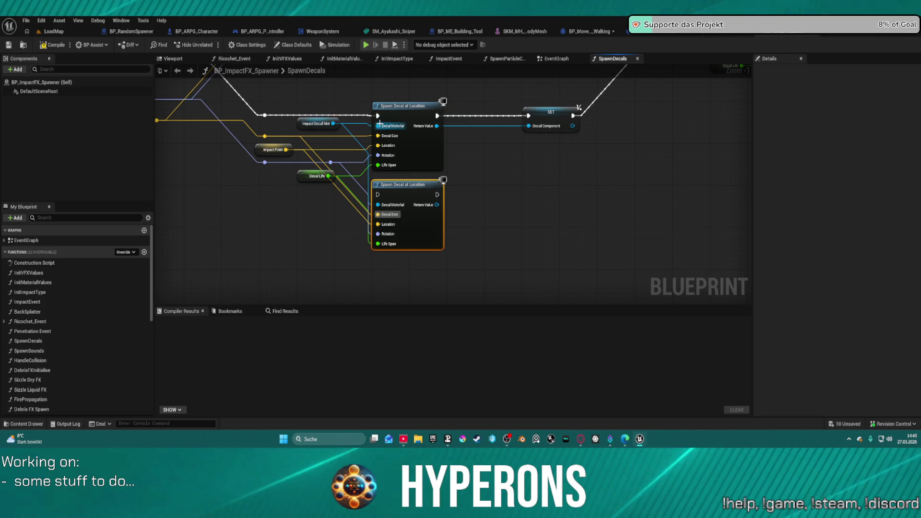
pyautogui.moveTo(377, 116); pyautogui.dragTo(378, 194)
pyautogui.moveTo(437, 195)
pyautogui.mouseDown()
pyautogui.moveTo(494, 175)
pyautogui.moveTo(528, 116)
pyautogui.mouseUp()
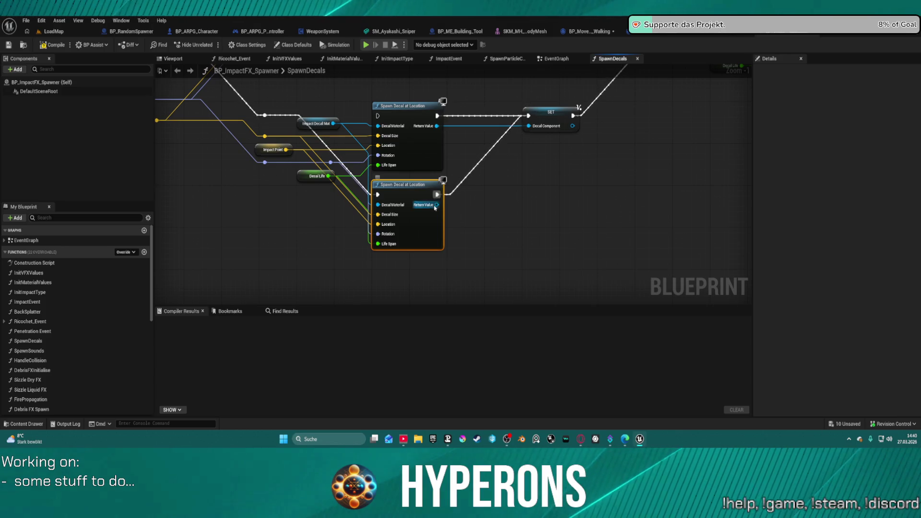
pyautogui.moveTo(498, 99)
pyautogui.mouseDown()
pyautogui.moveTo(461, 325)
pyautogui.moveTo(462, 312)
pyautogui.mouseUp()
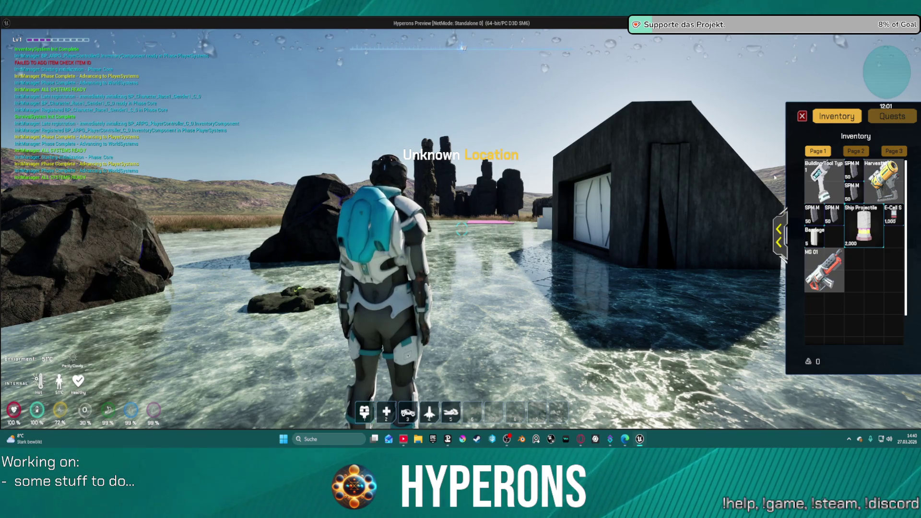
# Equip MG 01 from the inventory, close the inventory, reload and fire at the rocks
pyautogui.rightClick(824, 271)
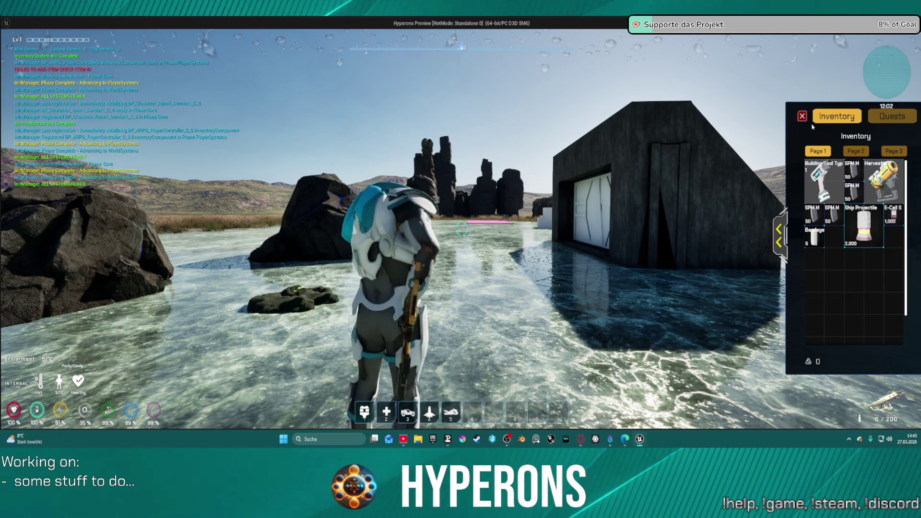
pyautogui.click(802, 116)
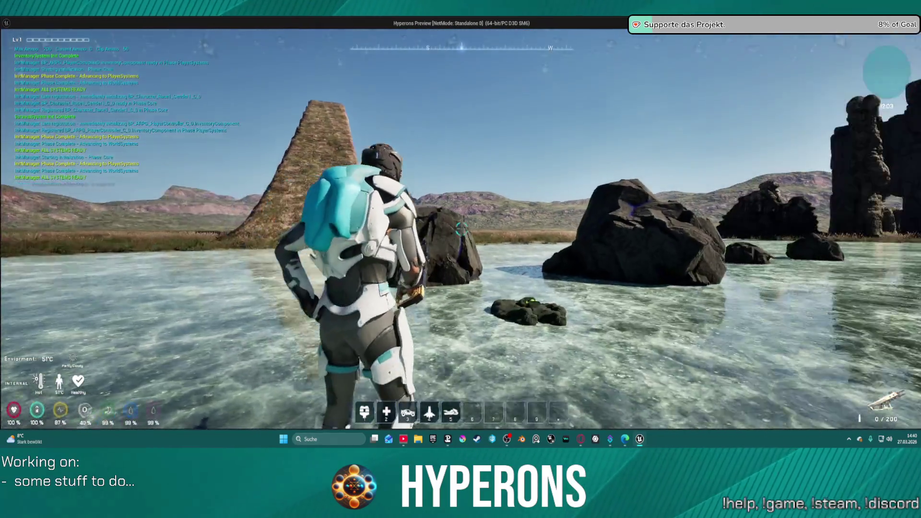
pyautogui.press('r')
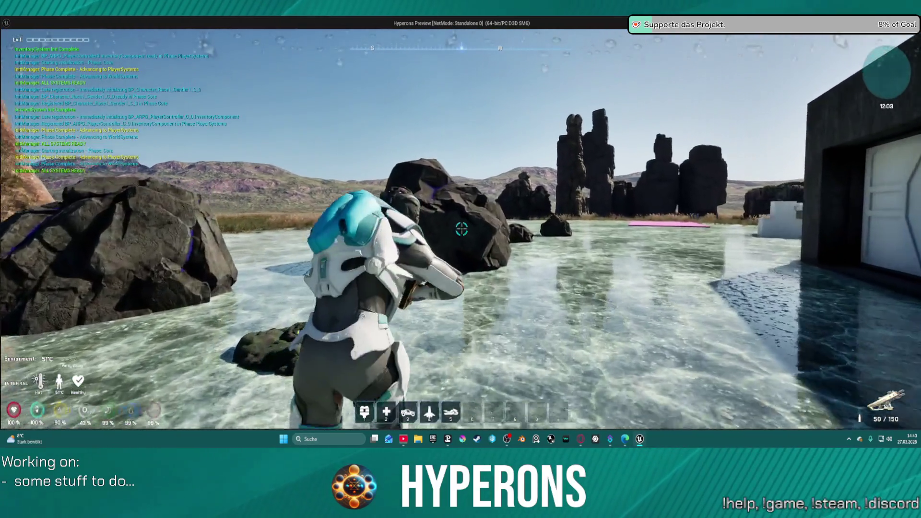
pyautogui.click(461, 229)
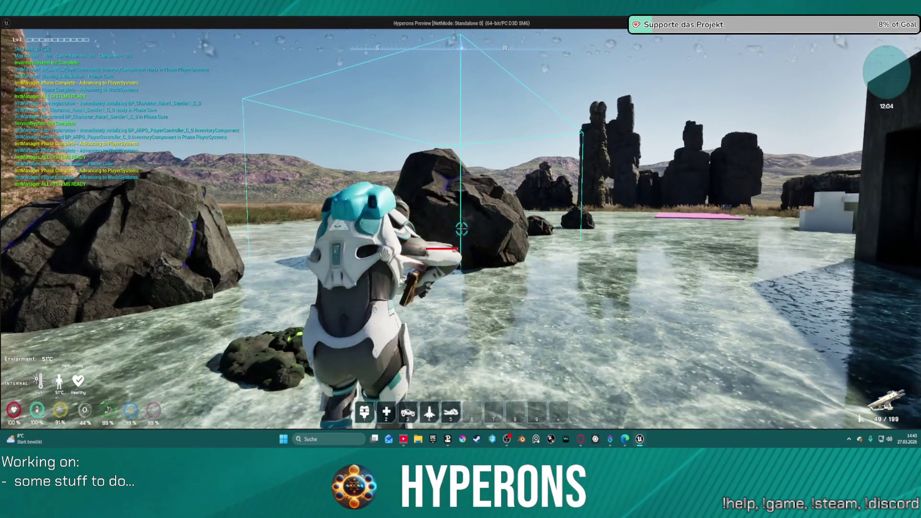
pyautogui.click(461, 229)
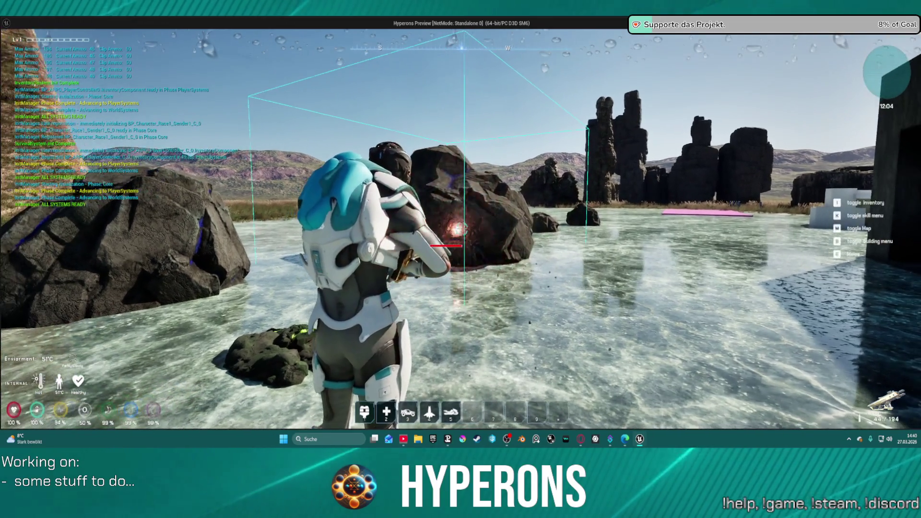
pyautogui.click(461, 230)
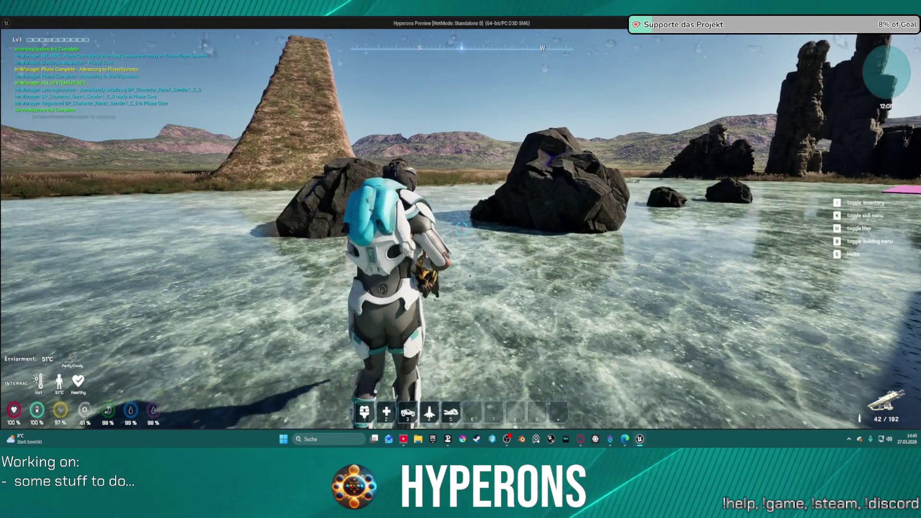
# Run toward the large rock, firing the mining beam at it along the way
pyautogui.press('w')
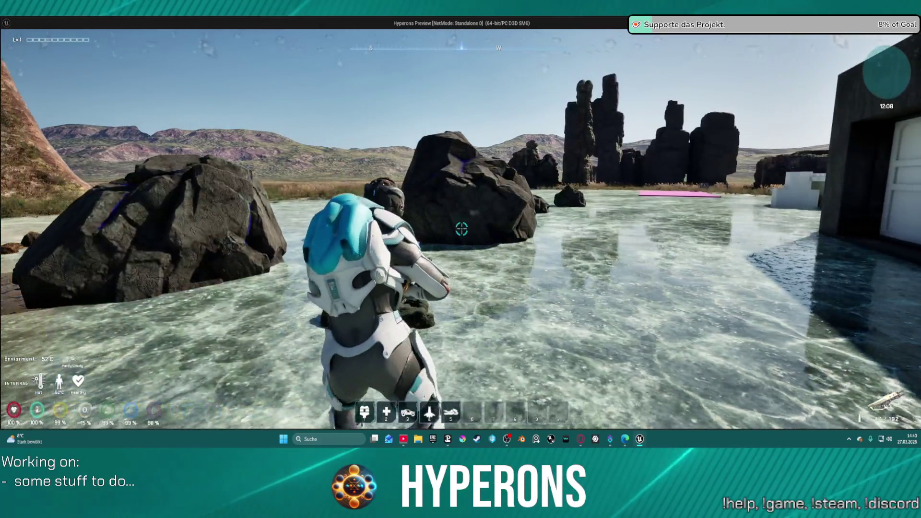
pyautogui.click(462, 228)
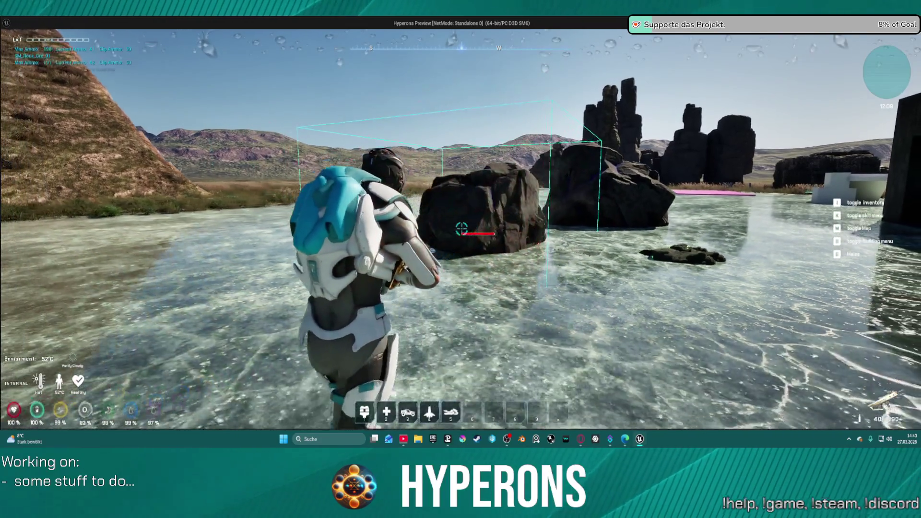
pyautogui.click(462, 229)
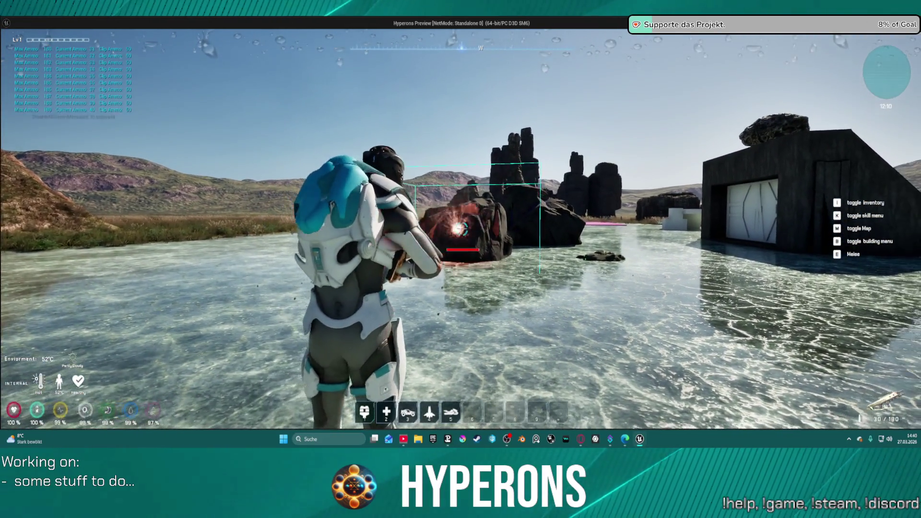
pyautogui.click(462, 229)
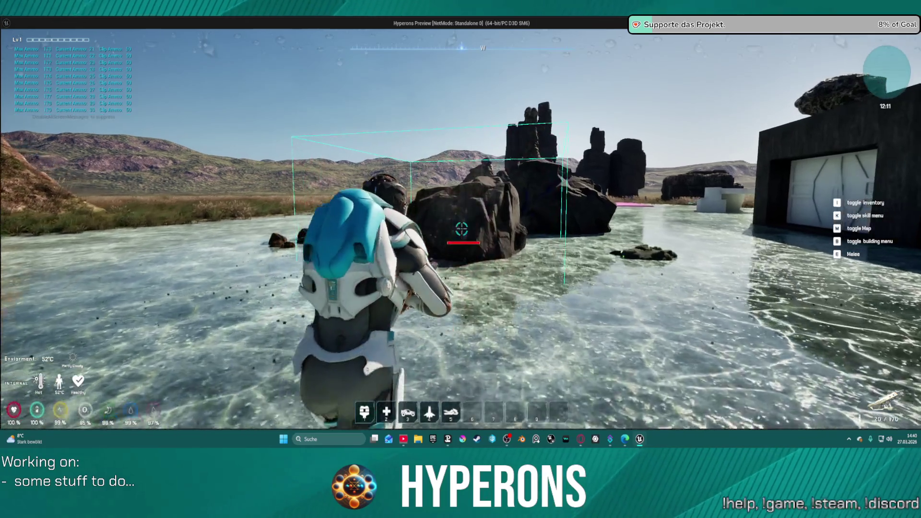
pyautogui.press('w')
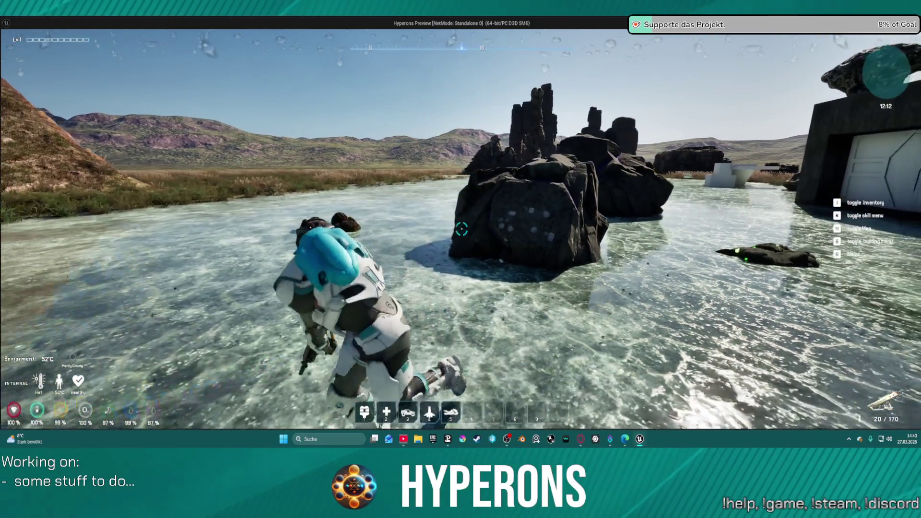
pyautogui.press('w')
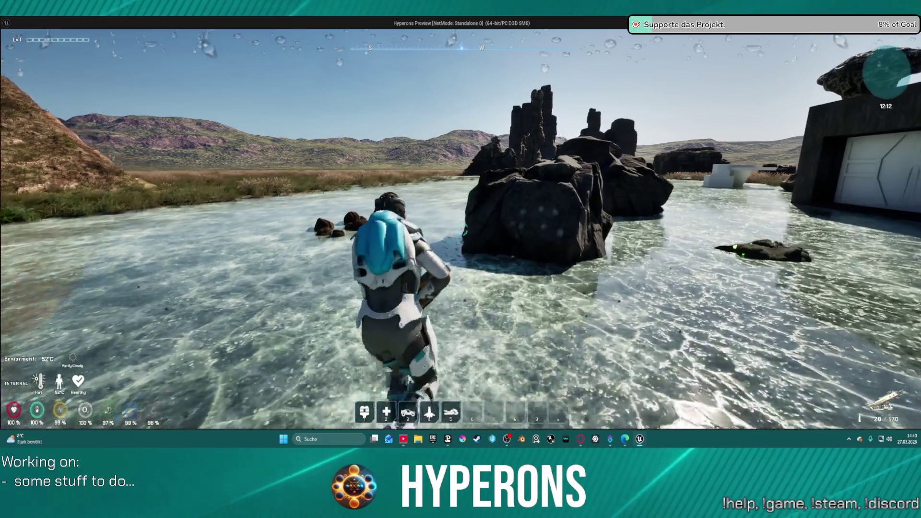
pyautogui.press('w')
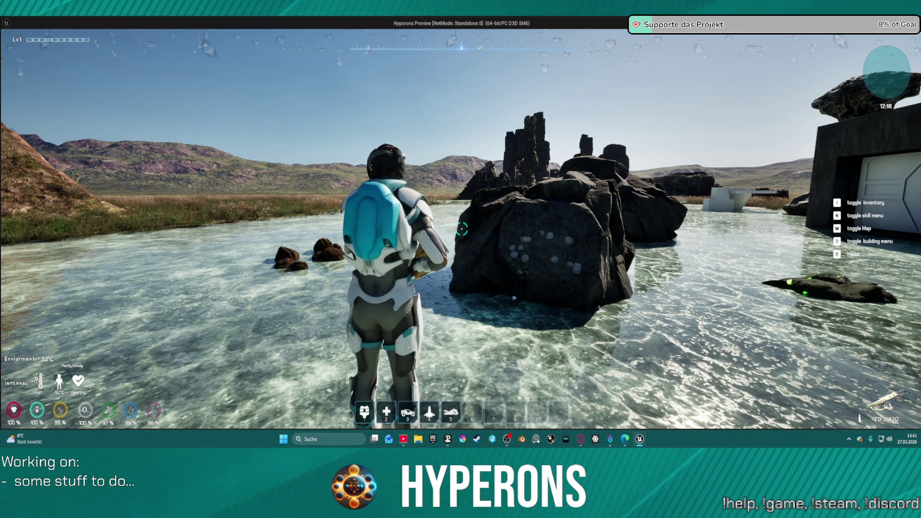
# Sidestep the character right, then end the Play-In-Editor session with Esc
pyautogui.press('d')
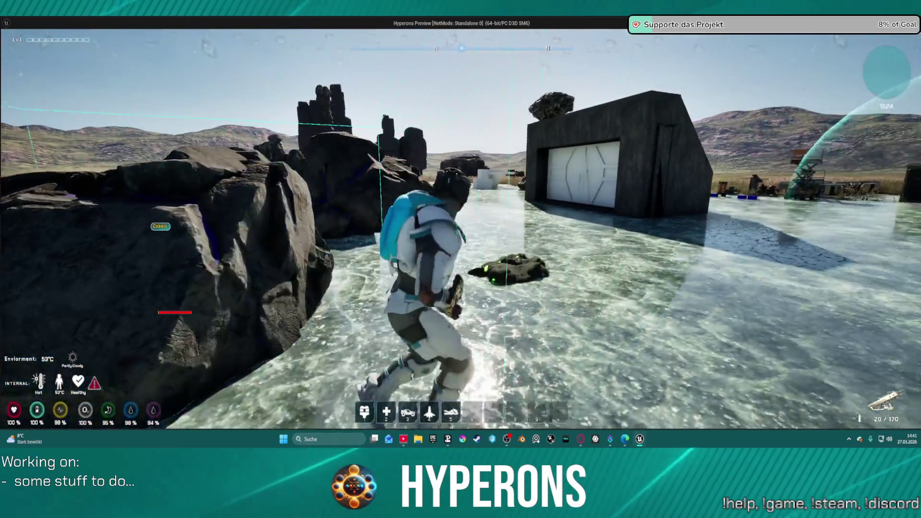
pyautogui.press('Escape')
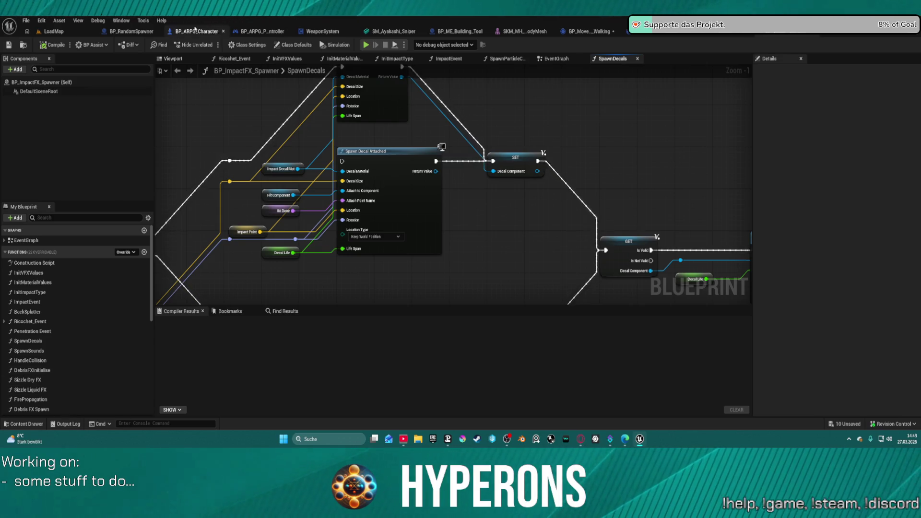
# Pan to the Branch area and drag a new wire out of the Hit Component getter
pyautogui.moveTo(536, 229)
pyautogui.mouseDown()
pyautogui.moveTo(795, 191)
pyautogui.moveTo(856, 113)
pyautogui.moveTo(892, 106)
pyautogui.moveTo(604, 93)
pyautogui.mouseUp()
pyautogui.click(342, 201)
pyautogui.moveTo(365, 202)
pyautogui.mouseDown()
pyautogui.moveTo(355, 143)
pyautogui.moveTo(514, 211)
pyautogui.moveTo(530, 251)
pyautogui.moveTo(531, 175)
pyautogui.moveTo(288, 112)
pyautogui.moveTo(348, 135)
pyautogui.mouseUp()
# Add an Equal (==) node off Hit Component and open its comparison asset list
pyautogui.write('==')
pyautogui.press('Return')
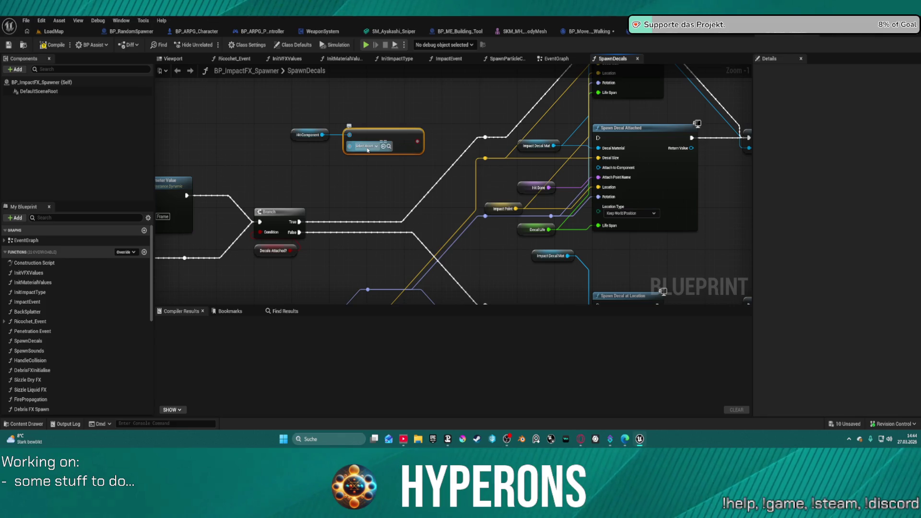
pyautogui.click(368, 147)
# Search the asset list for 'foliageed', leave the value unset, and switch to the LoadMap level
pyautogui.write('f')
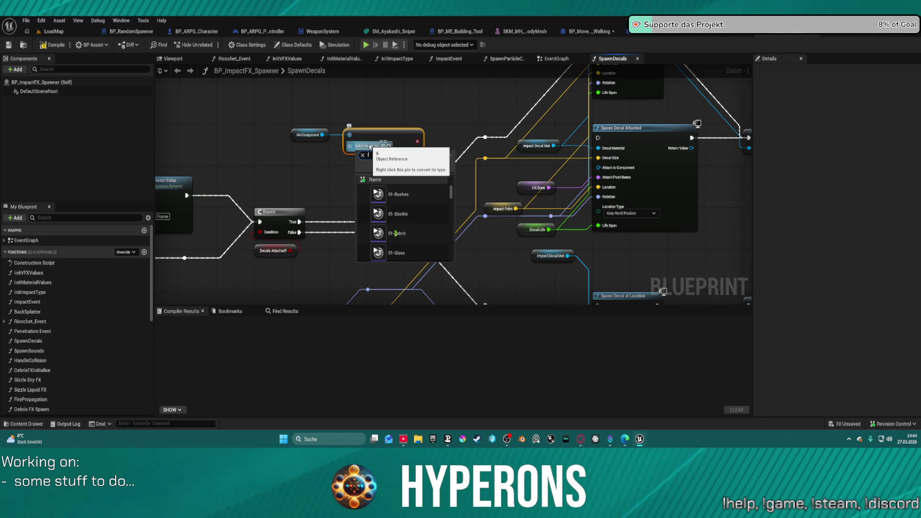
pyautogui.write('oliage')
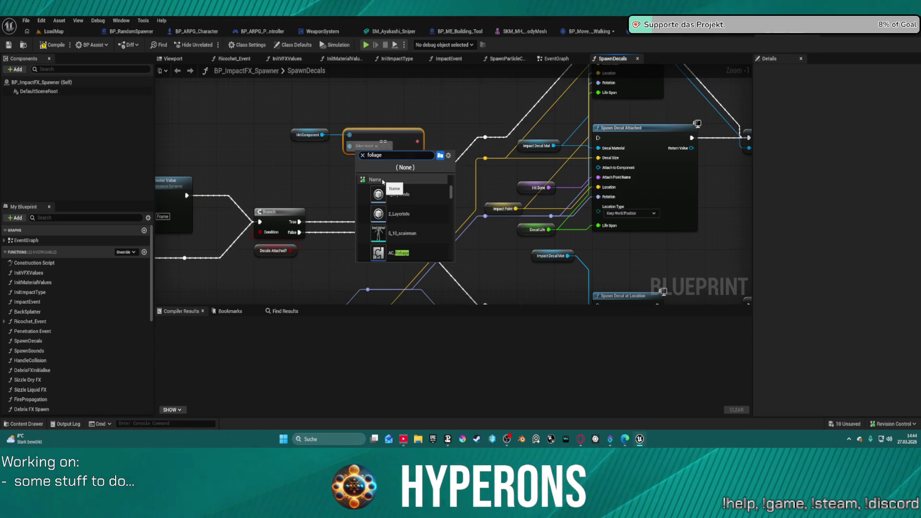
pyautogui.write('e')
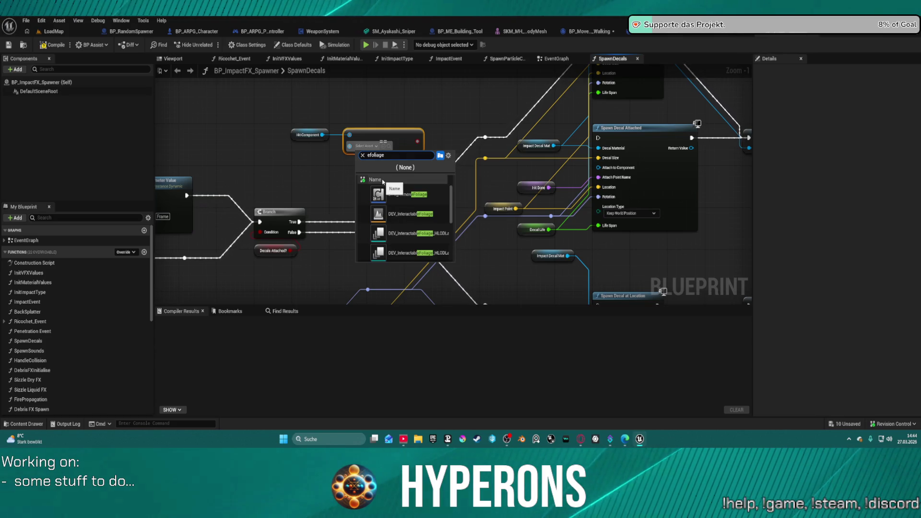
pyautogui.write('d')
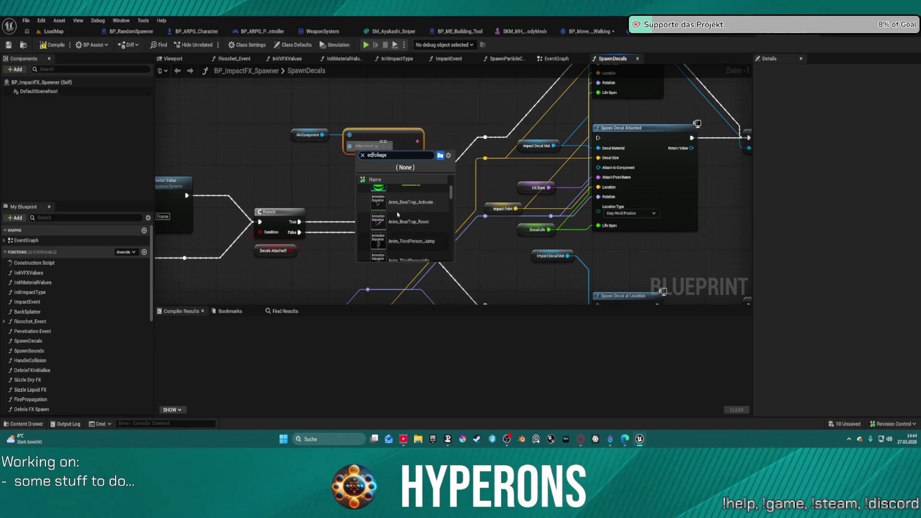
pyautogui.scroll(-1, 436, 197)
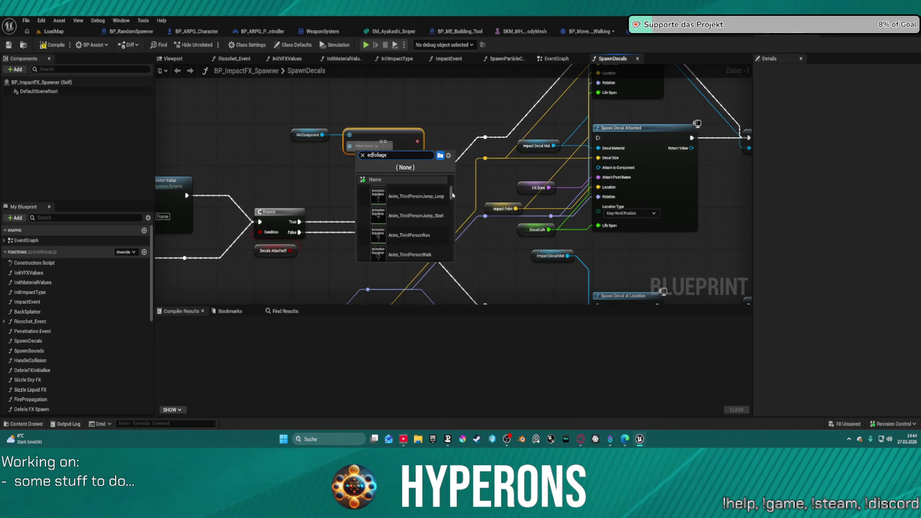
pyautogui.moveTo(451, 237); pyautogui.dragTo(450, 190)
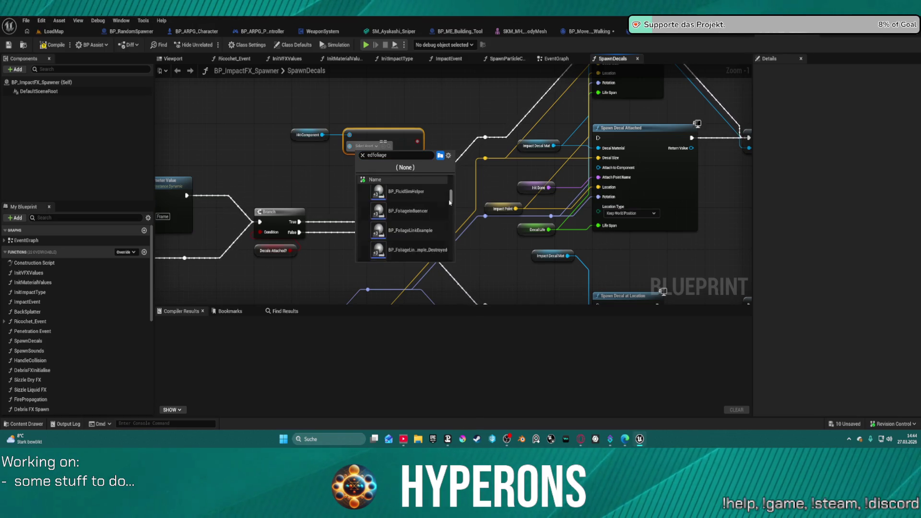
pyautogui.scroll(-2, 420, 217)
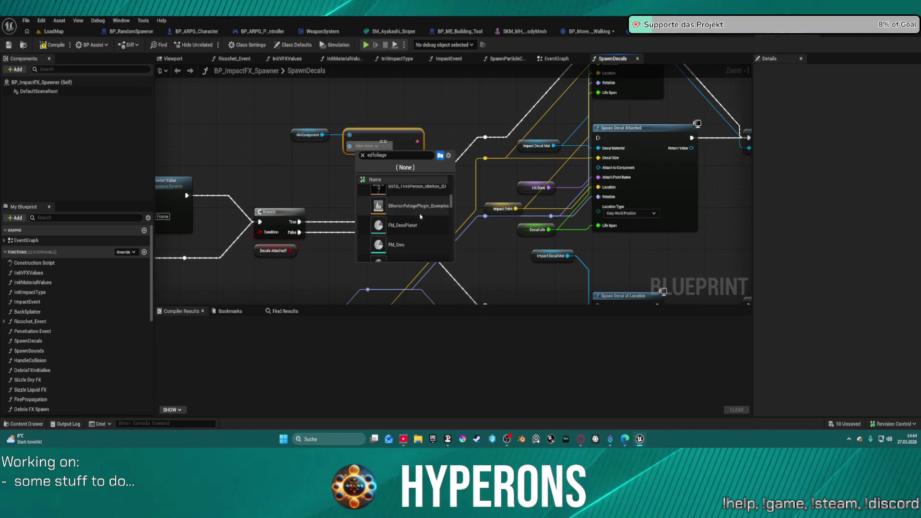
pyautogui.scroll(3, 429, 218)
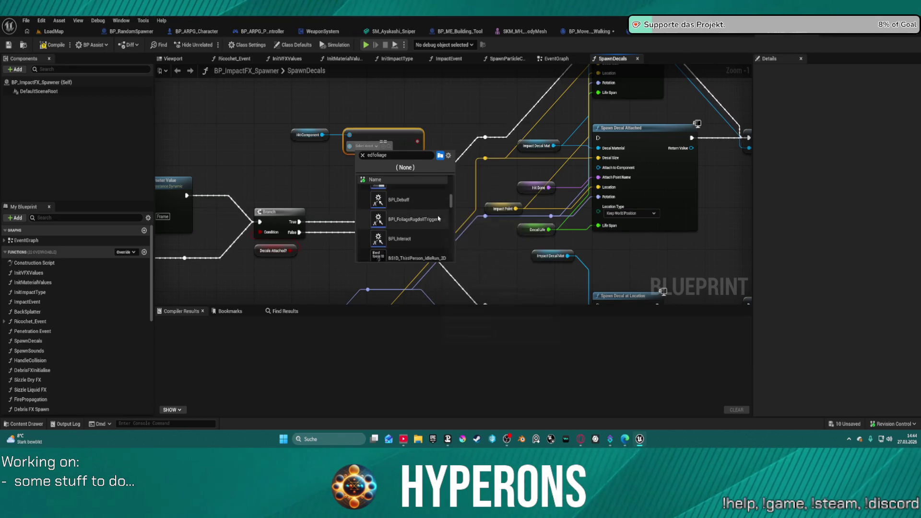
pyautogui.scroll(-3, 436, 219)
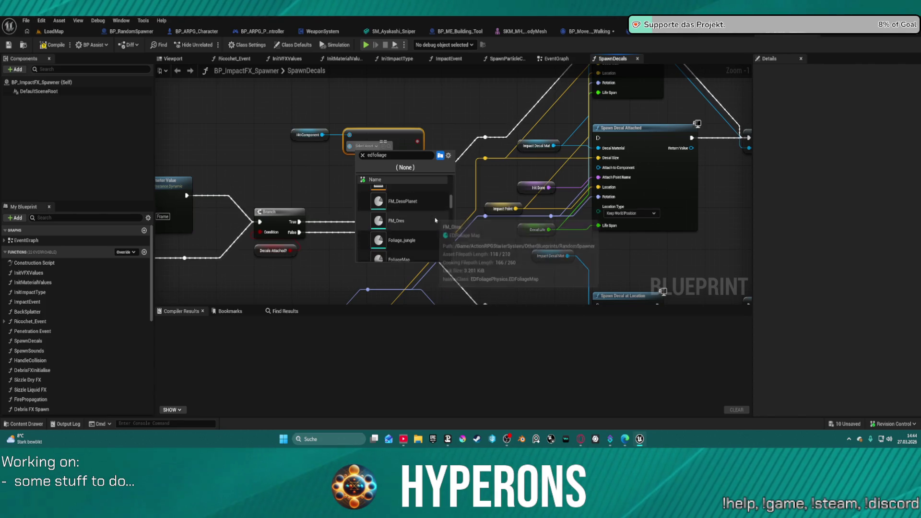
pyautogui.scroll(3, 436, 221)
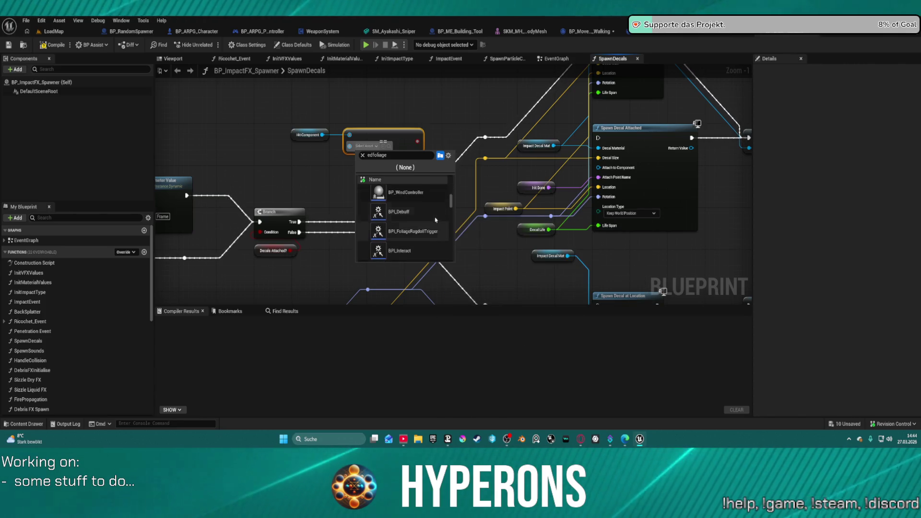
pyautogui.scroll(2, 436, 220)
pyautogui.scroll(2, 435, 221)
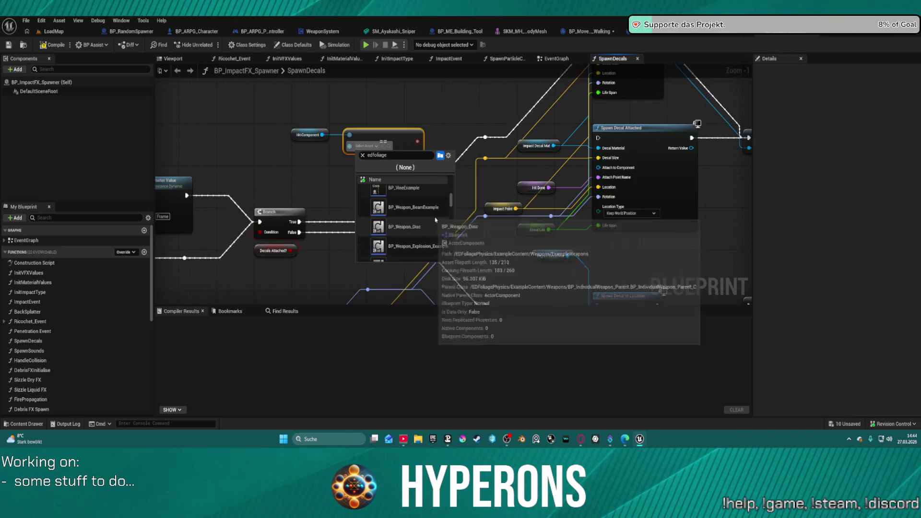
pyautogui.click(509, 110)
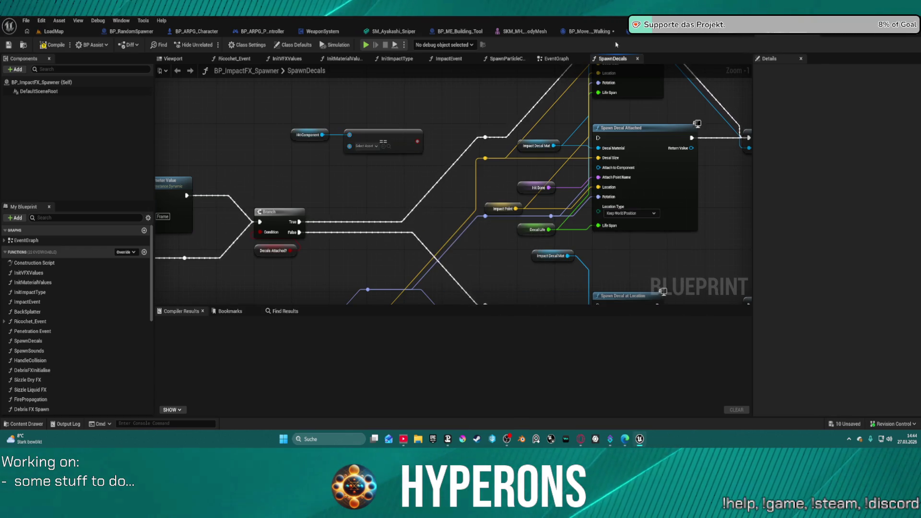
pyautogui.click(58, 31)
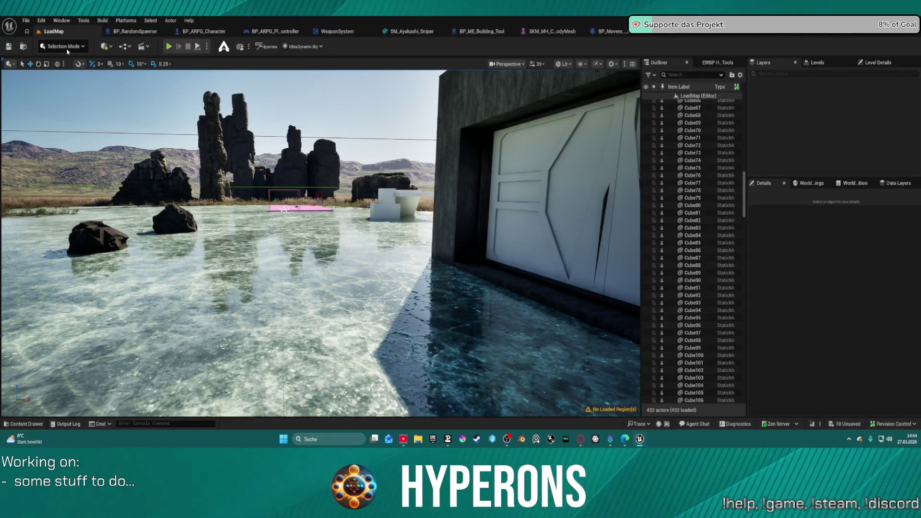
# Toggle the Selection Mode list, look down over the lake, then go back to BP_ImpactFX_Spawner
pyautogui.click(65, 47)
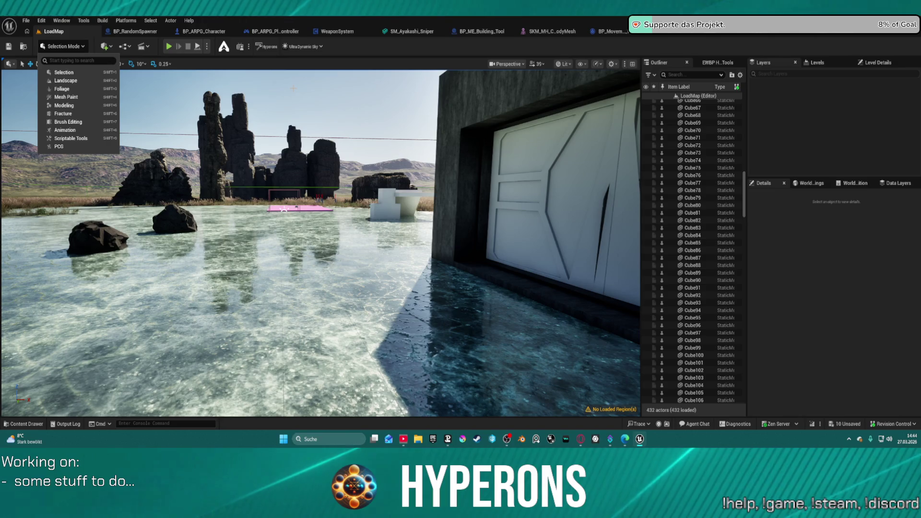
pyautogui.click(293, 88)
pyautogui.scroll(-2, 320, 244)
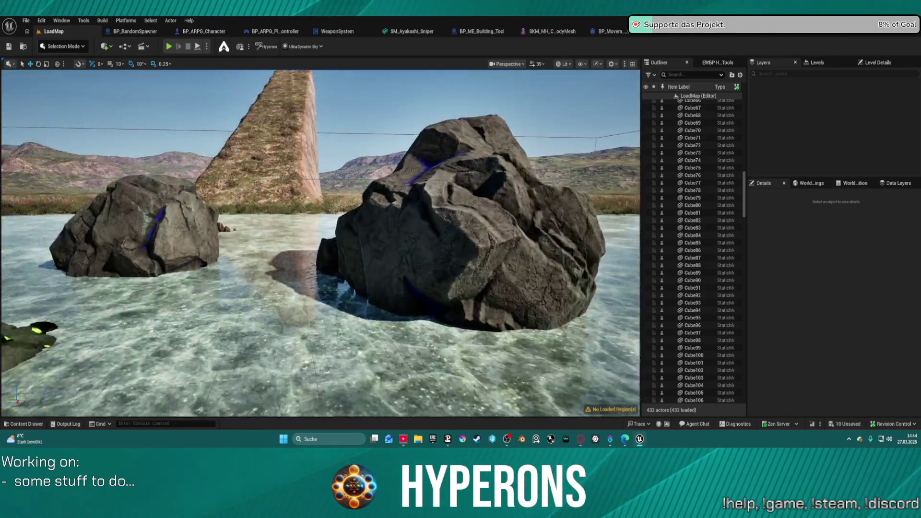
pyautogui.scroll(-2, 320, 244)
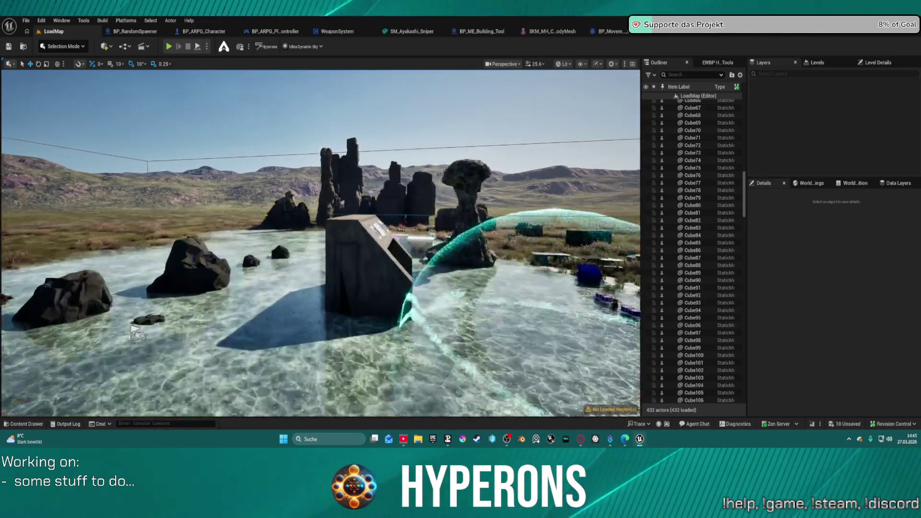
pyautogui.scroll(-3, 376, 302)
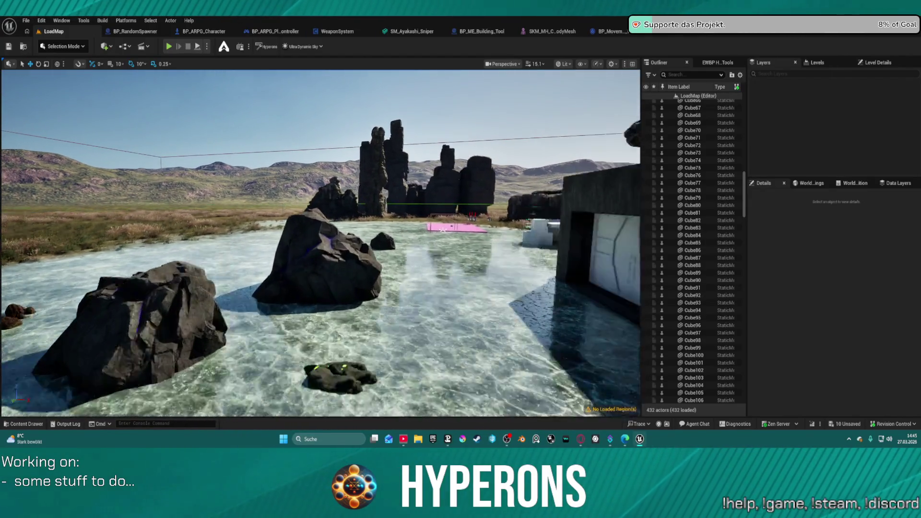
pyautogui.moveTo(321, 243); pyautogui.dragTo(320, 312)
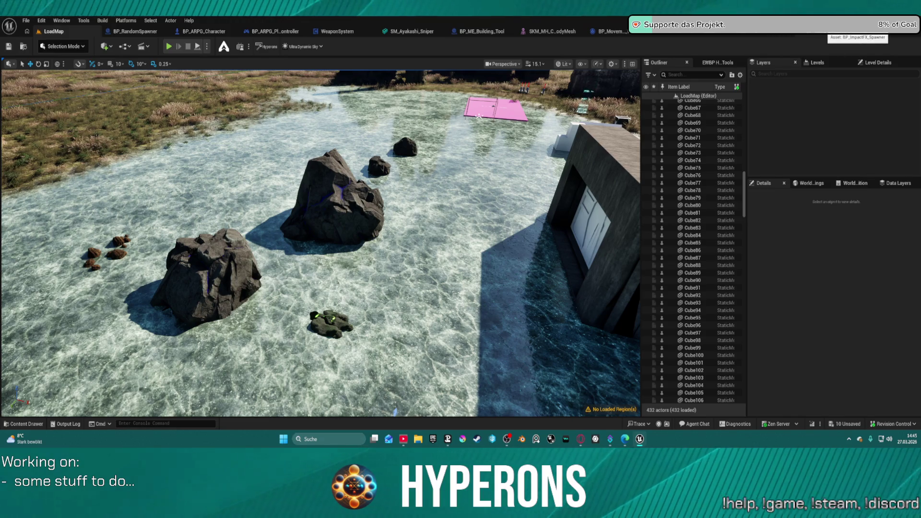
pyautogui.click(857, 32)
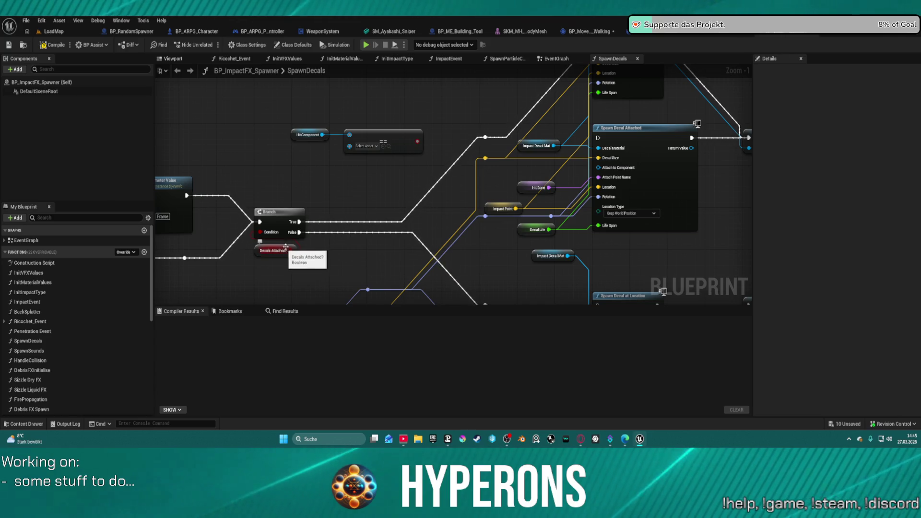
# Pan to the Spawn Decal at Location nodes and pull a new execution wire from the reroute node
pyautogui.moveTo(284, 255)
pyautogui.mouseDown()
pyautogui.moveTo(305, 89)
pyautogui.moveTo(451, 149)
pyautogui.moveTo(659, 165)
pyautogui.moveTo(668, 222)
pyautogui.moveTo(808, 214)
pyautogui.mouseUp()
pyautogui.moveTo(432, 192)
pyautogui.mouseDown()
pyautogui.moveTo(364, 189)
pyautogui.moveTo(336, 198)
pyautogui.mouseUp()
pyautogui.moveTo(787, 206)
pyautogui.mouseDown()
pyautogui.moveTo(494, 218)
pyautogui.moveTo(442, 290)
pyautogui.moveTo(481, 291)
pyautogui.mouseUp()
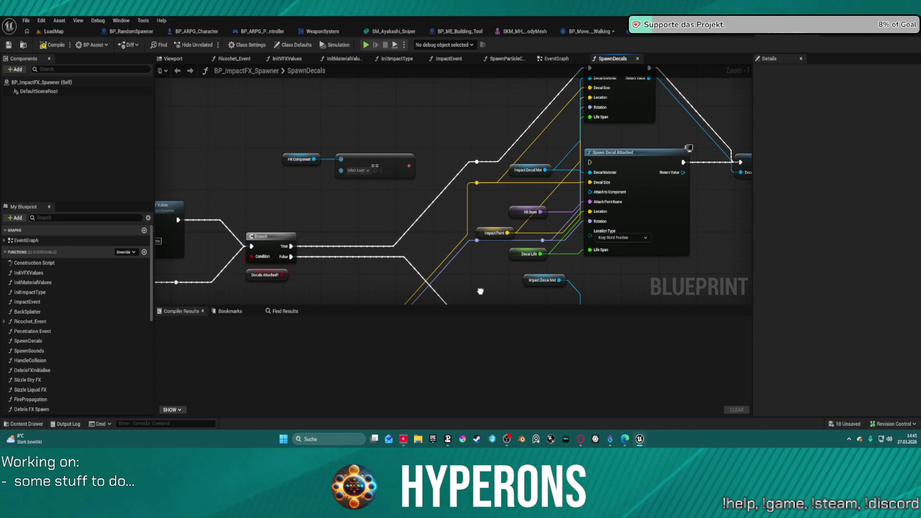
pyautogui.moveTo(480, 291); pyautogui.dragTo(482, 289)
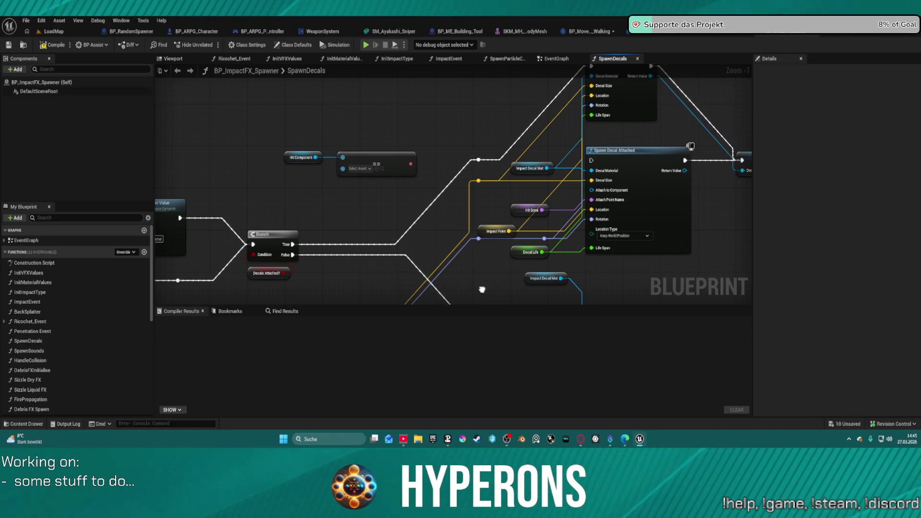
pyautogui.moveTo(482, 289)
pyautogui.mouseDown()
pyautogui.moveTo(499, 231)
pyautogui.moveTo(426, 193)
pyautogui.mouseUp()
pyautogui.moveTo(422, 229); pyautogui.dragTo(536, 230)
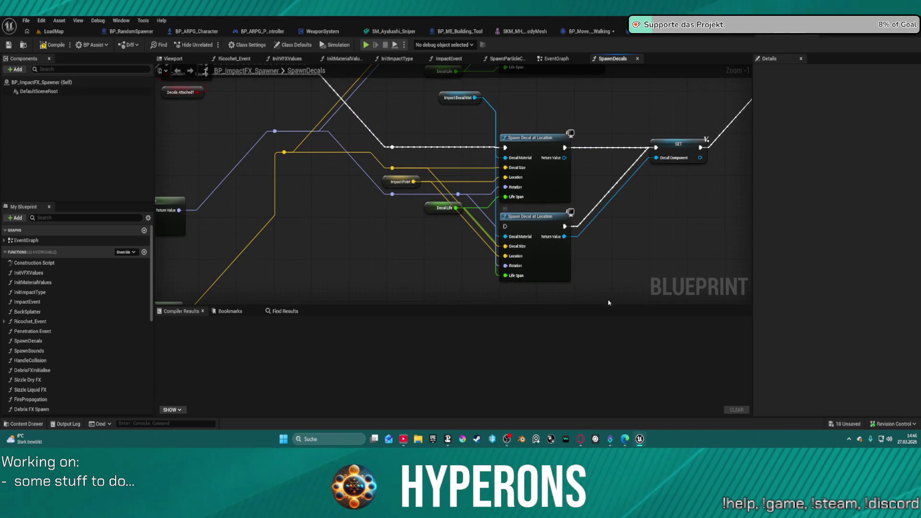
# Delete one Spawn Decal at Location, wire Return Value into SET, and move Decals Attached? above Branch
pyautogui.click(527, 216)
pyautogui.press('Delete')
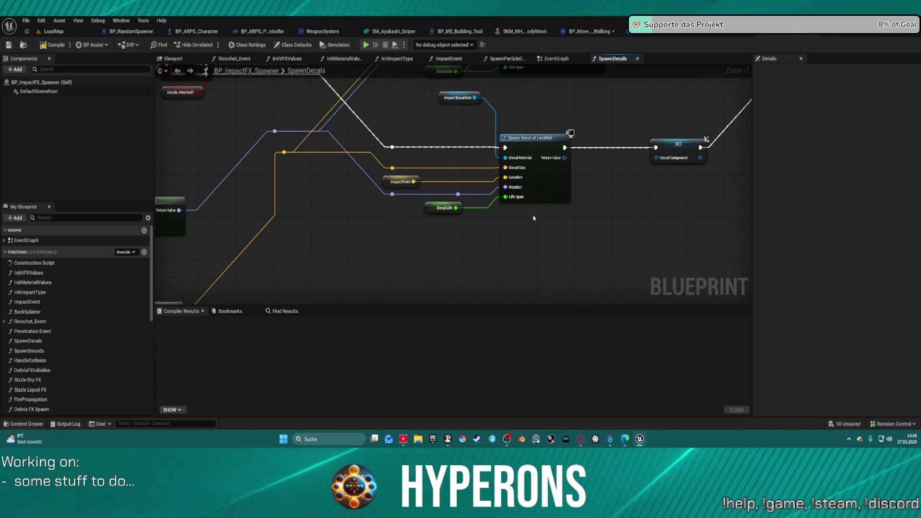
pyautogui.rightClick(508, 137)
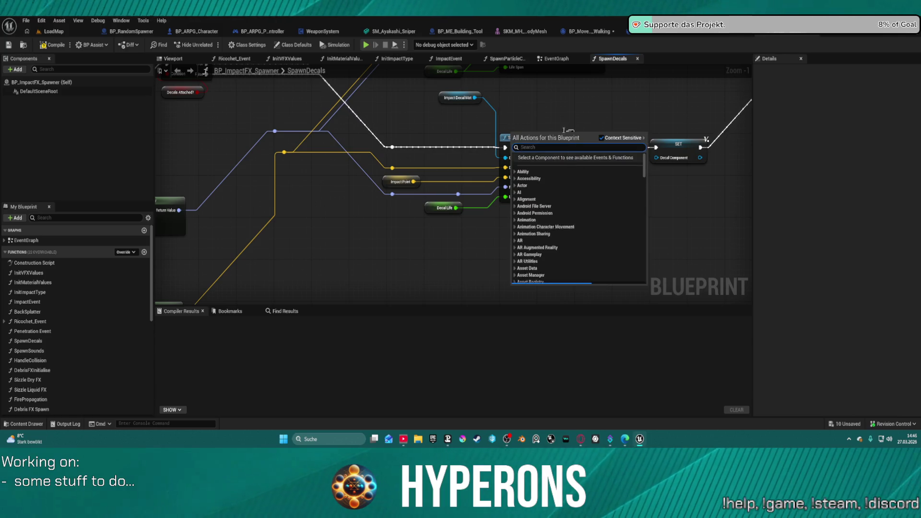
pyautogui.press('Escape')
pyautogui.moveTo(564, 157); pyautogui.dragTo(656, 158)
pyautogui.moveTo(405, 108)
pyautogui.mouseDown()
pyautogui.moveTo(542, 149)
pyautogui.moveTo(624, 192)
pyautogui.moveTo(498, 195)
pyautogui.mouseUp()
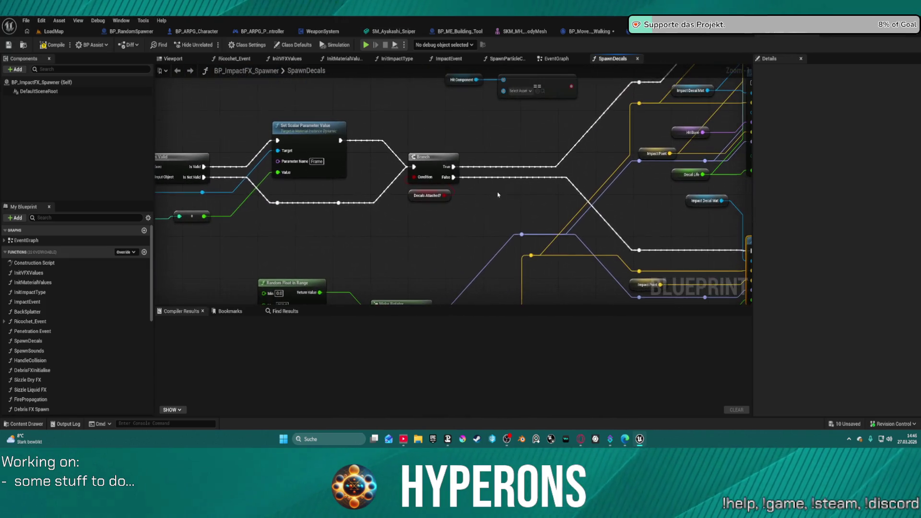
pyautogui.moveTo(431, 196); pyautogui.dragTo(403, 107)
pyautogui.moveTo(515, 129)
pyautogui.mouseDown()
pyautogui.moveTo(453, 188)
pyautogui.moveTo(430, 194)
pyautogui.moveTo(480, 156)
pyautogui.moveTo(699, 165)
pyautogui.mouseUp()
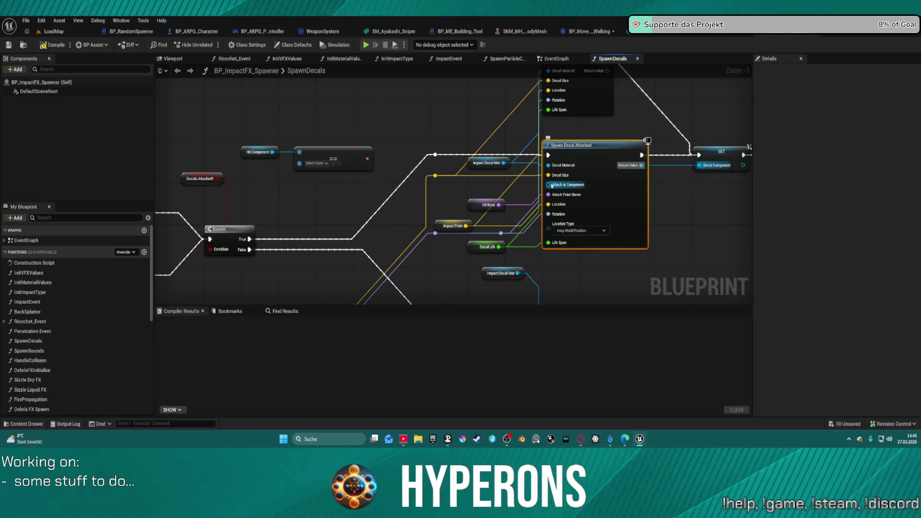
# Connect Hit Component to Attach to Component, delete the leftover decal node, and tidy the == node
pyautogui.moveTo(552, 185); pyautogui.dragTo(272, 151)
pyautogui.moveTo(348, 168); pyautogui.dragTo(343, 203)
pyautogui.click(515, 109)
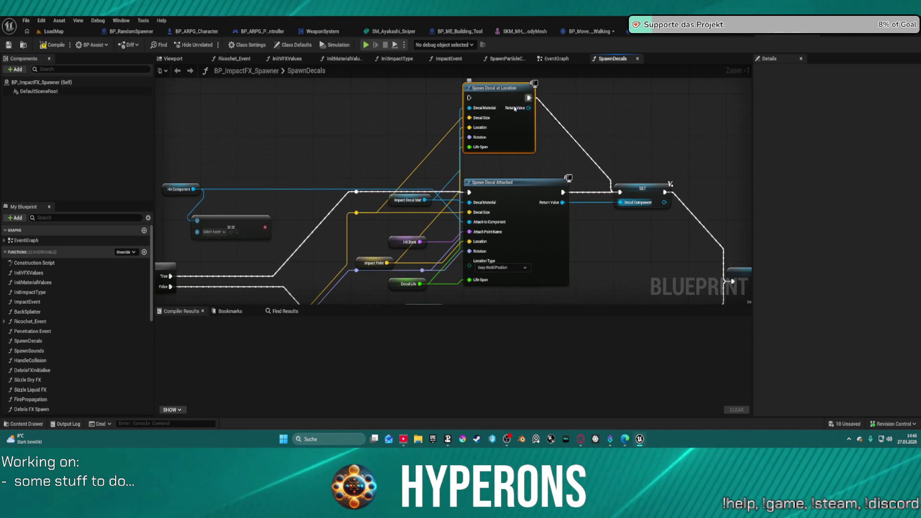
pyautogui.press('Delete')
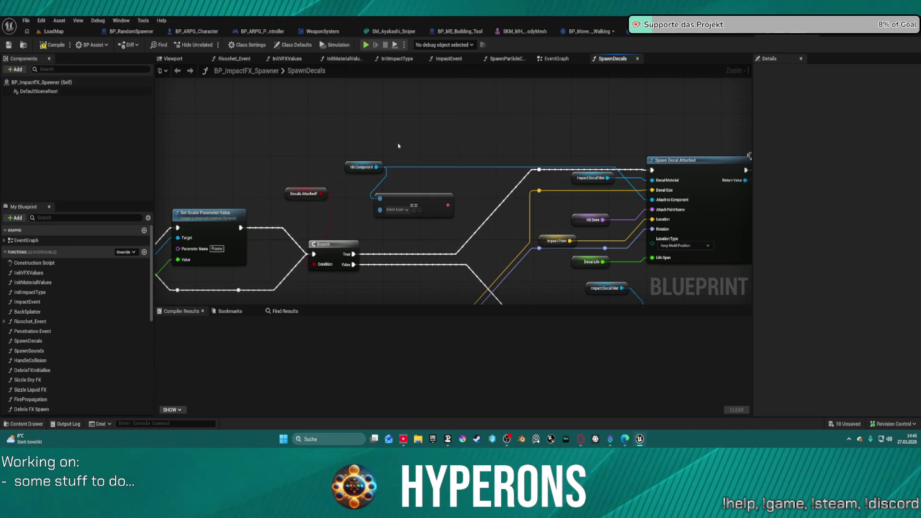
pyautogui.moveTo(422, 197); pyautogui.dragTo(417, 181)
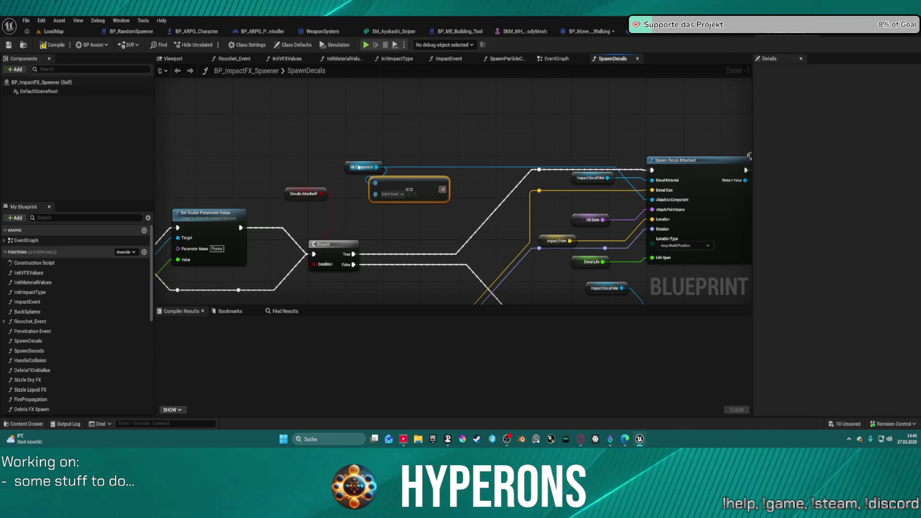
pyautogui.moveTo(359, 167); pyautogui.dragTo(252, 121)
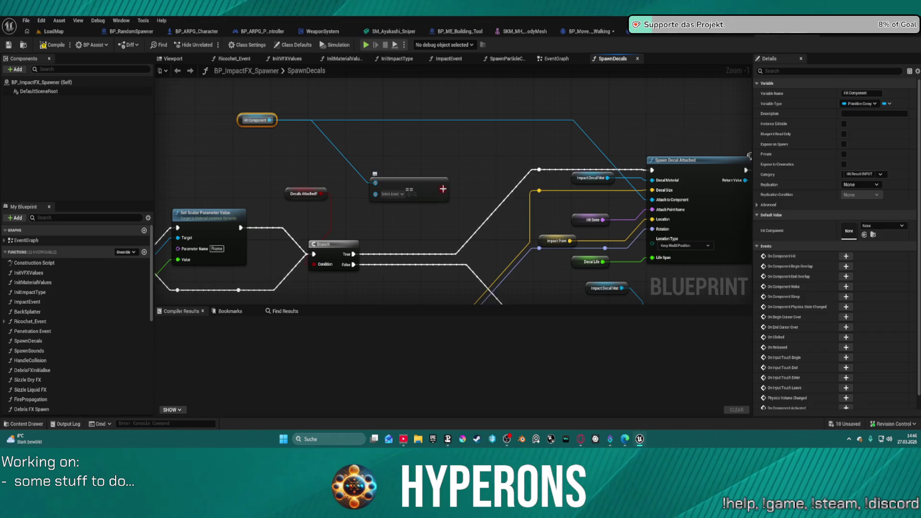
# Browse the == node's comparison asset list filtered by 'or', then close it without choosing
pyautogui.click(400, 195)
pyautogui.write('foliageact')
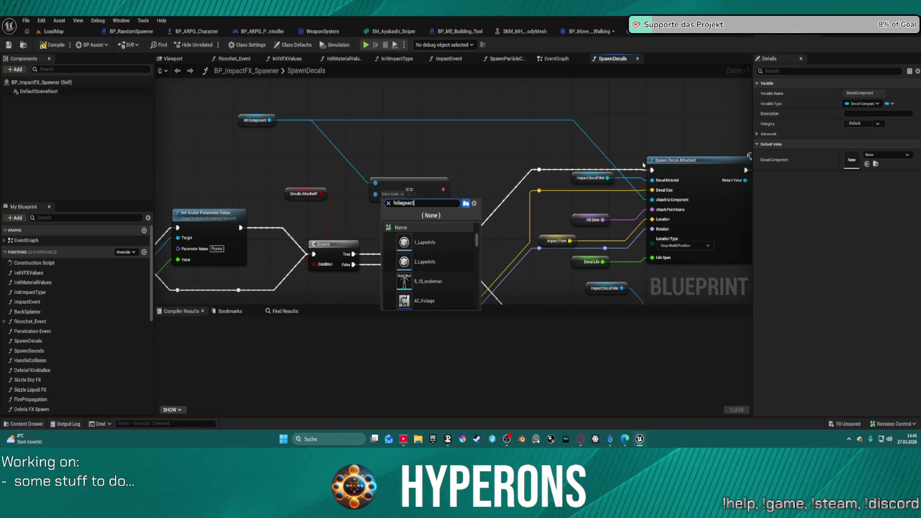
pyautogui.write('or')
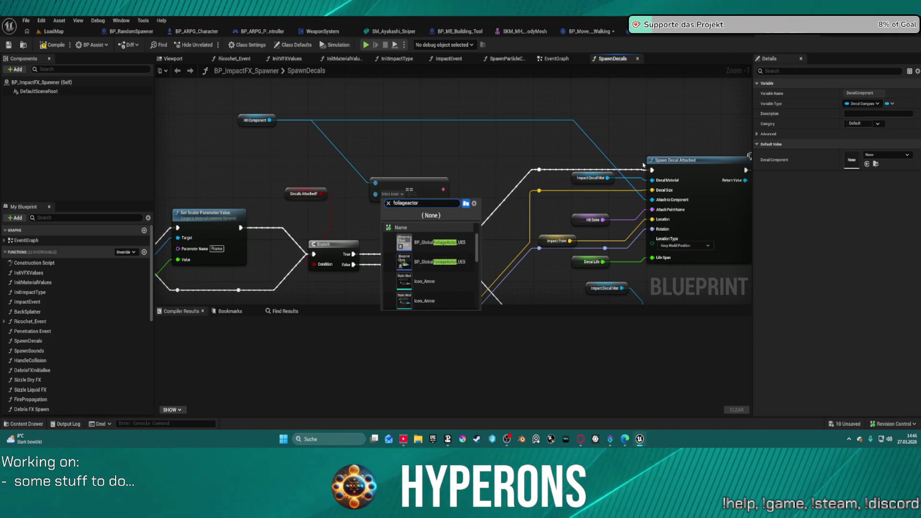
pyautogui.scroll(-3, 464, 278)
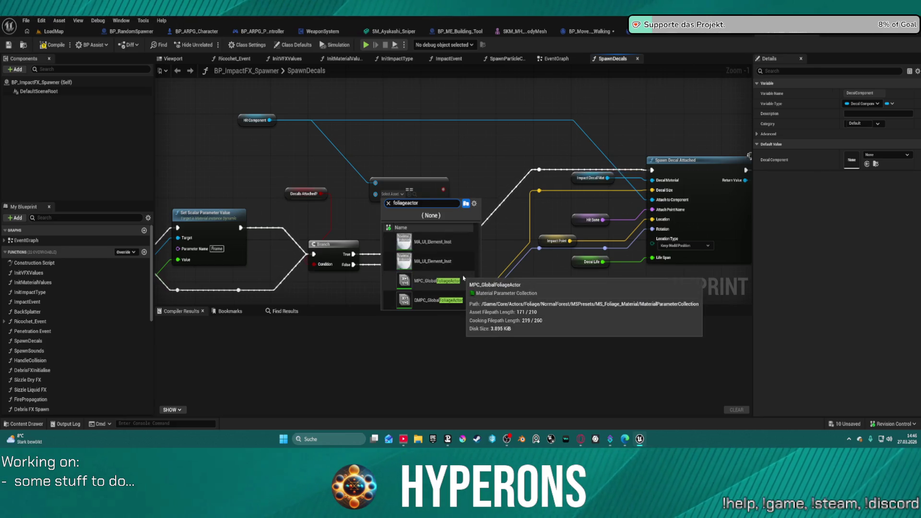
pyautogui.scroll(1, 464, 278)
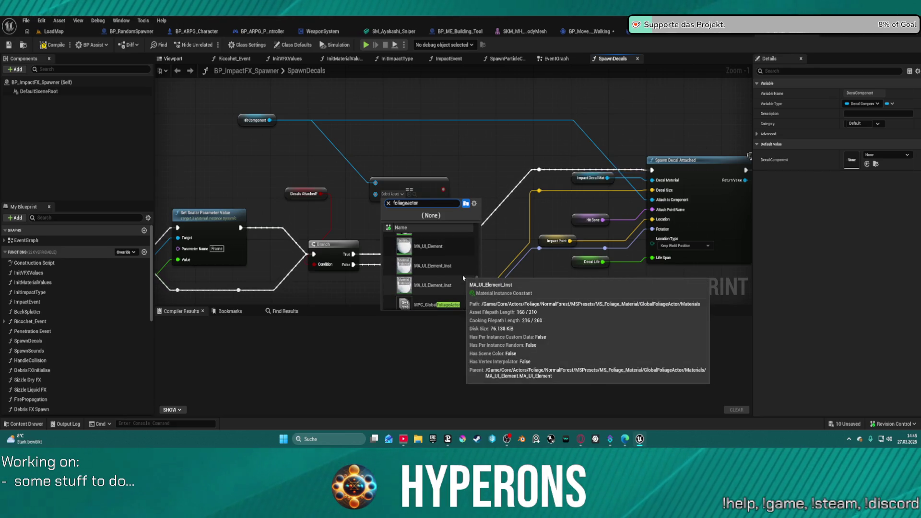
pyautogui.scroll(2, 464, 278)
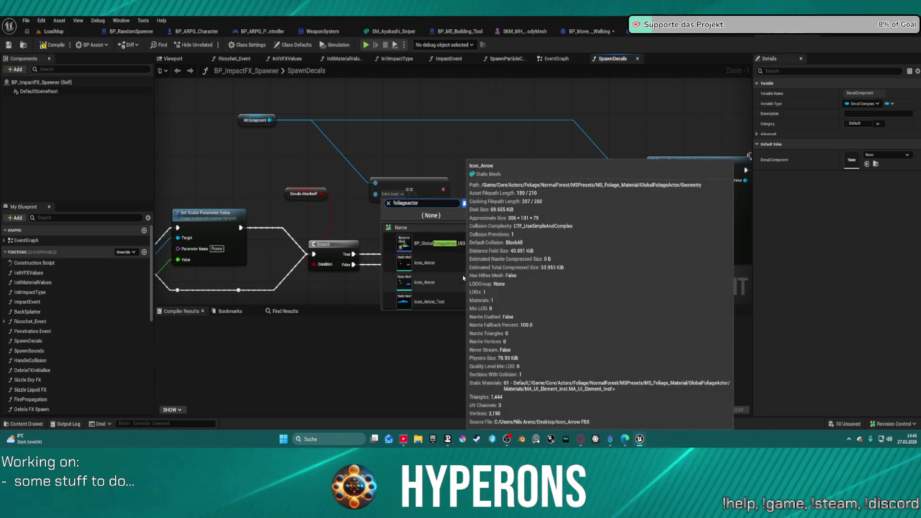
pyautogui.click(430, 156)
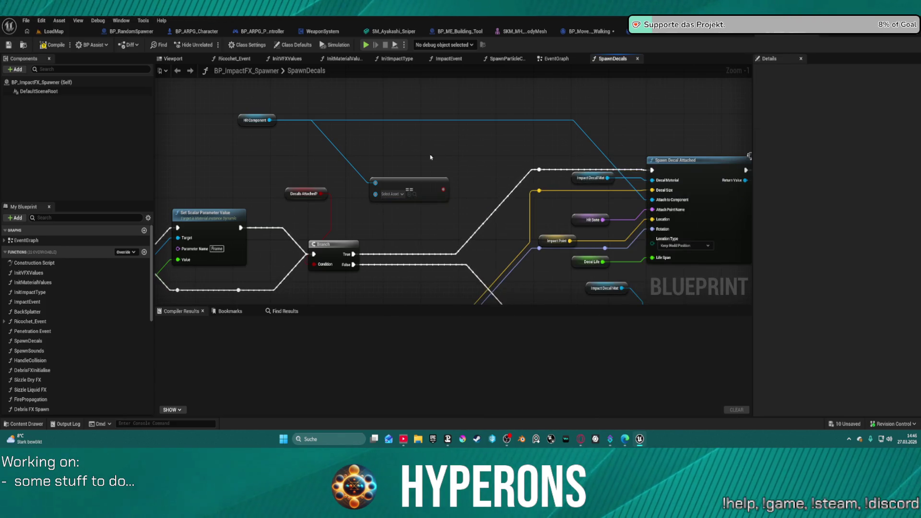
pyautogui.moveTo(435, 158); pyautogui.dragTo(849, 132)
# Drag a HitResult getter from the Hit Result input variables into the graph
pyautogui.moveTo(240, 221)
pyautogui.mouseDown()
pyautogui.moveTo(737, 136)
pyautogui.moveTo(644, 97)
pyautogui.moveTo(607, 165)
pyautogui.mouseUp()
pyautogui.scroll(-10, 41, 360)
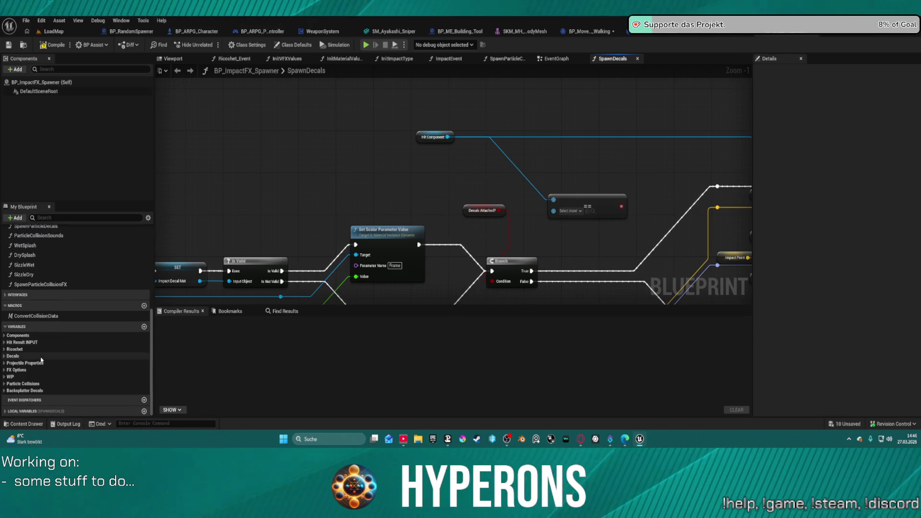
pyautogui.click(4, 336)
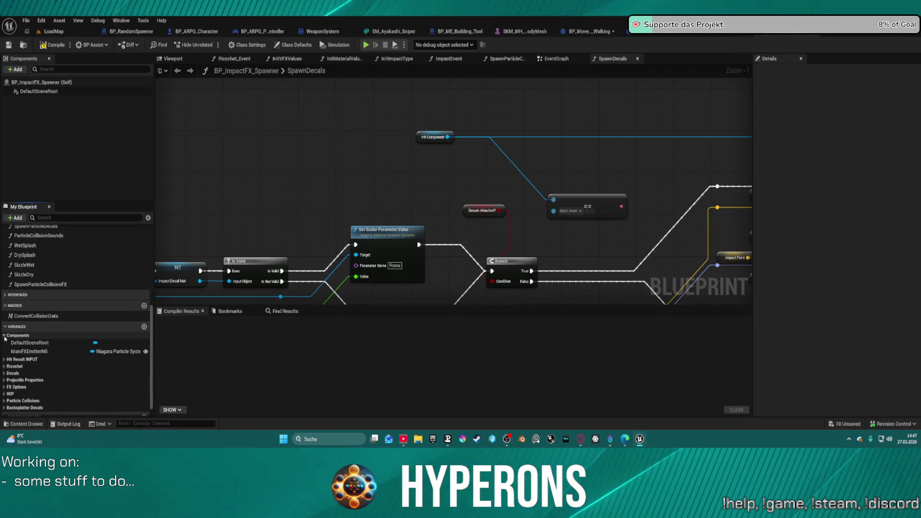
pyautogui.click(4, 360)
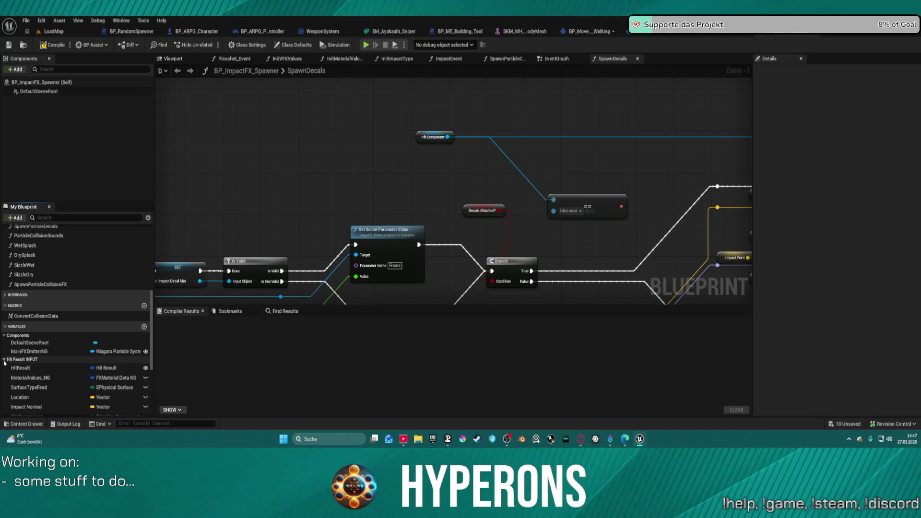
pyautogui.moveTo(29, 368)
pyautogui.mouseDown()
pyautogui.moveTo(327, 143)
pyautogui.moveTo(381, 171)
pyautogui.moveTo(373, 177)
pyautogui.mouseUp()
# Pull a Break Hit Result node off the HitResult getter's output pin
pyautogui.write('get actor')
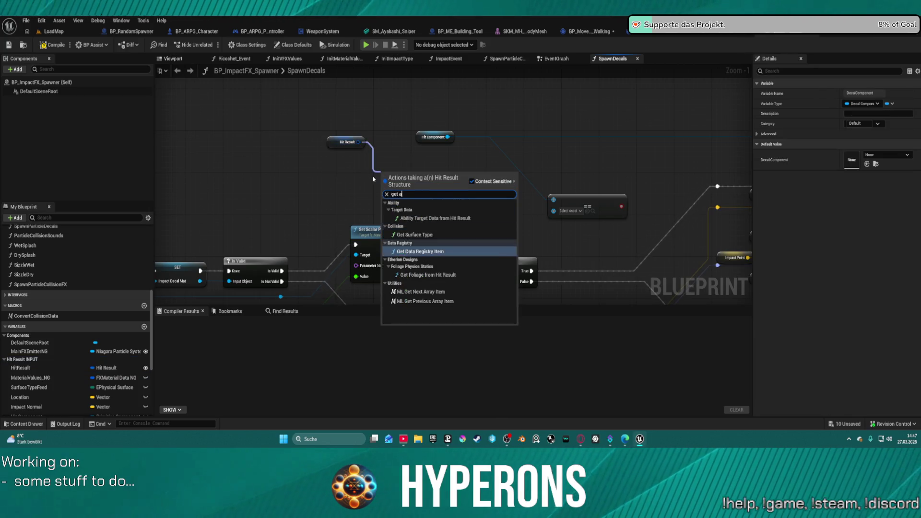
pyautogui.press('BackSpace')
pyautogui.press('BackSpace')
pyautogui.press('BackSpace')
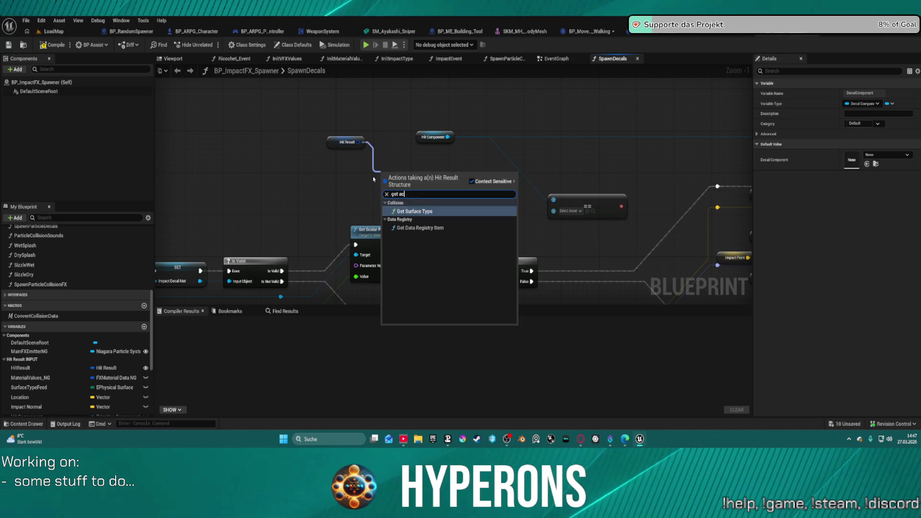
pyautogui.write('break')
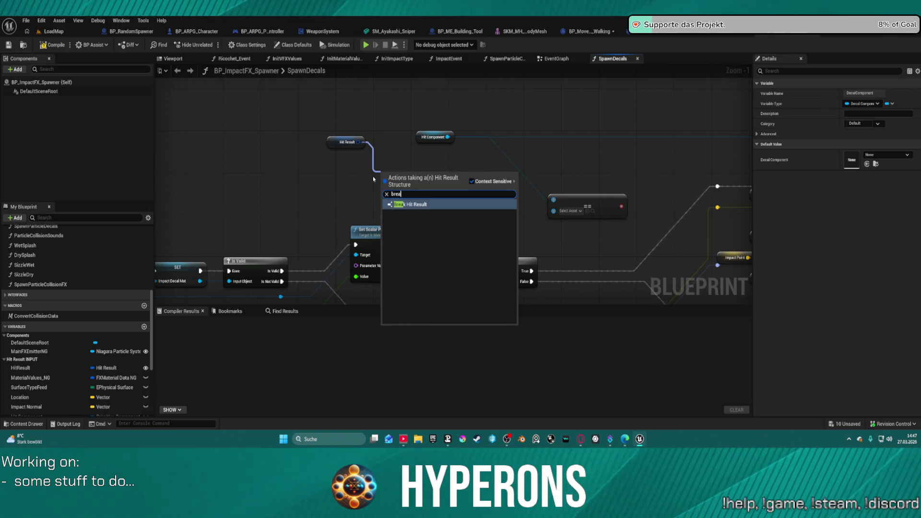
pyautogui.press('Return')
pyautogui.doubleClick(409, 172)
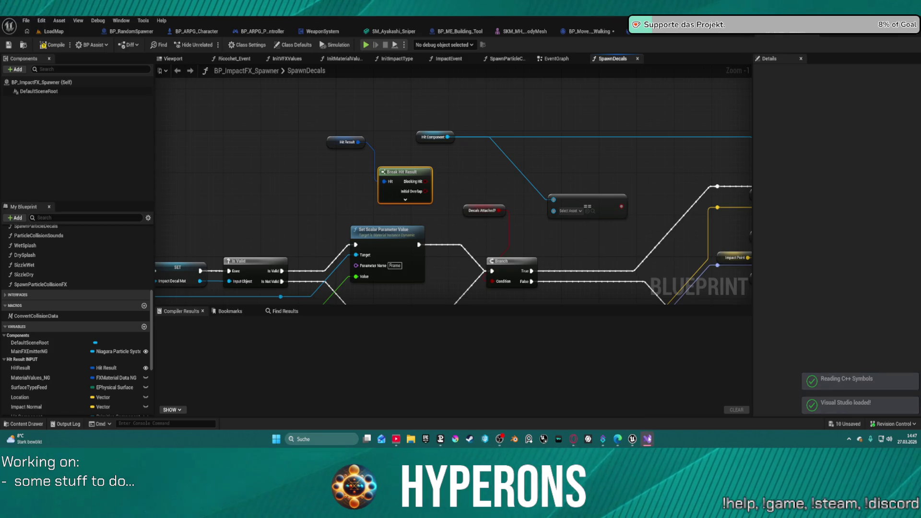
# Expand Break Hit Result and wire its Hit Actor output into a new Equal (==) node
pyautogui.rightClick(647, 439)
pyautogui.click(628, 413)
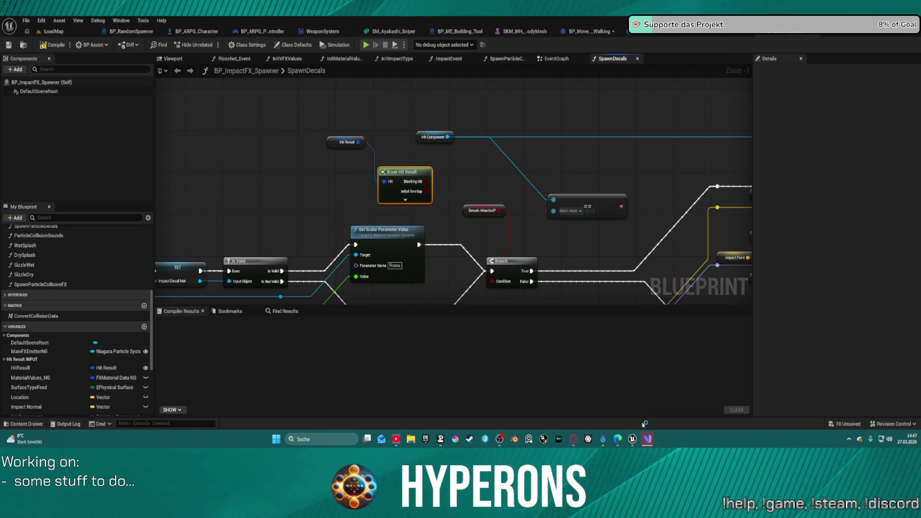
pyautogui.click(405, 200)
pyautogui.moveTo(400, 173); pyautogui.dragTo(392, 77)
pyautogui.moveTo(418, 169); pyautogui.dragTo(497, 164)
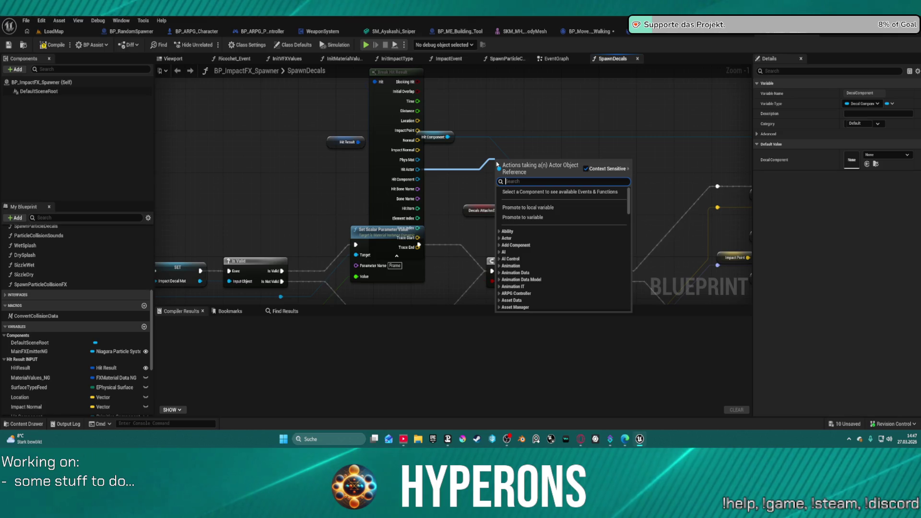
pyautogui.write('equa')
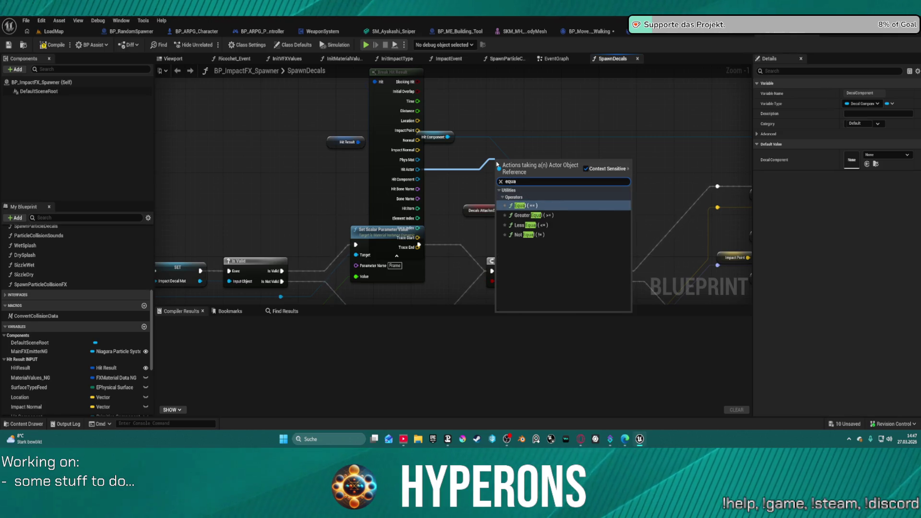
pyautogui.press('Return')
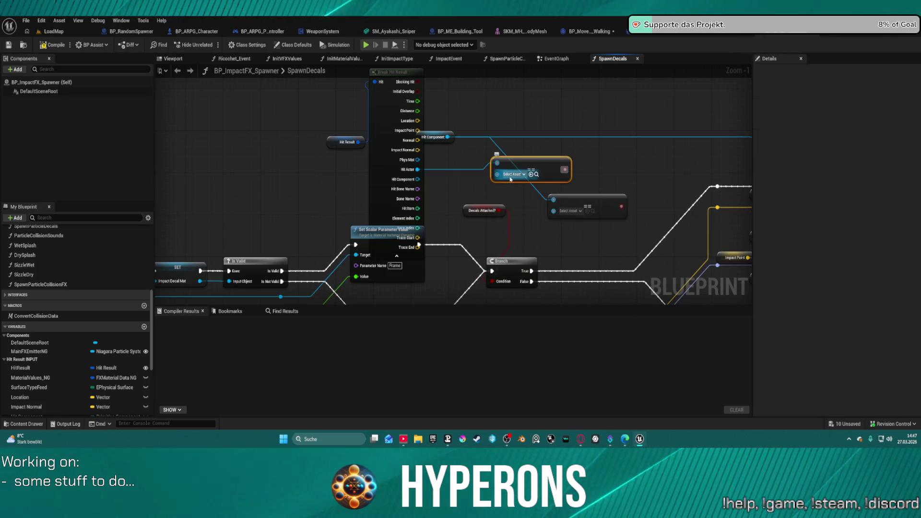
# Browse the Equal node's Select Asset list filtered by 'foliage', then dismiss it unchosen
pyautogui.click(511, 179)
pyautogui.click(511, 179)
pyautogui.click(512, 177)
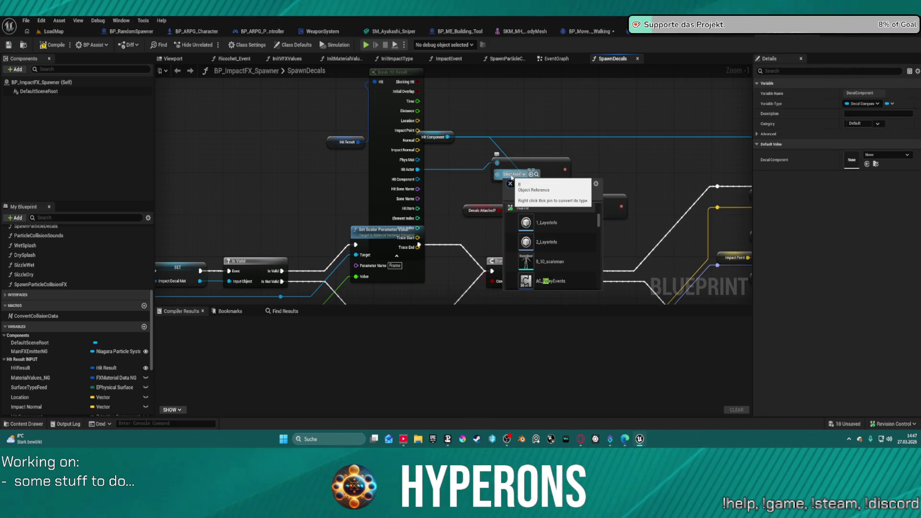
pyautogui.write('foliage')
pyautogui.scroll(-3, 580, 253)
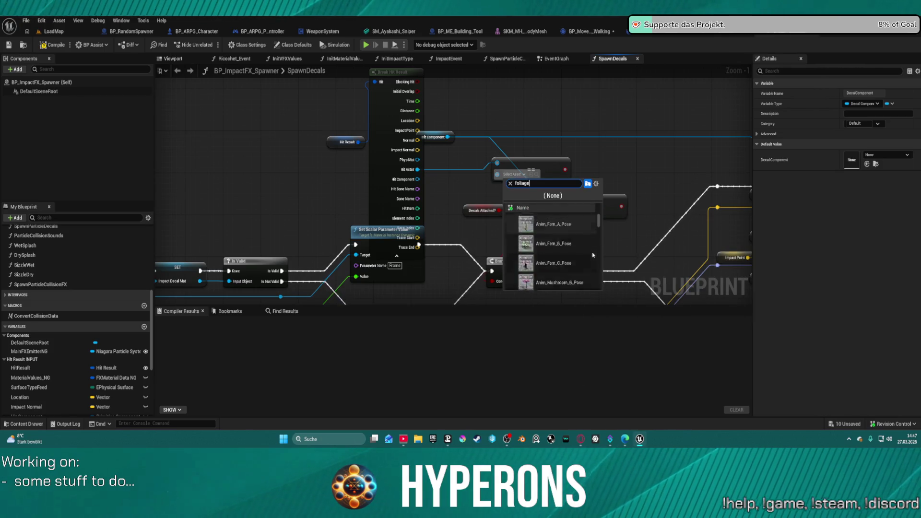
pyautogui.scroll(-1, 581, 222)
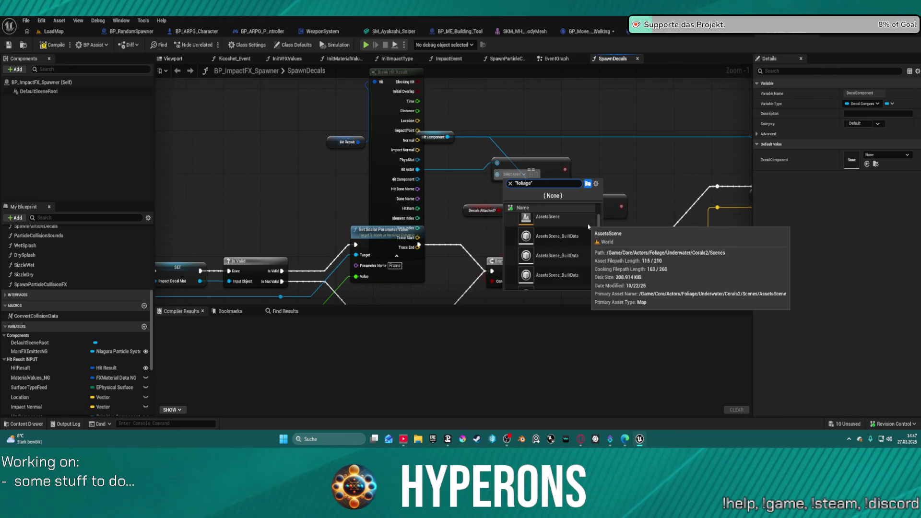
pyautogui.scroll(-5, 589, 227)
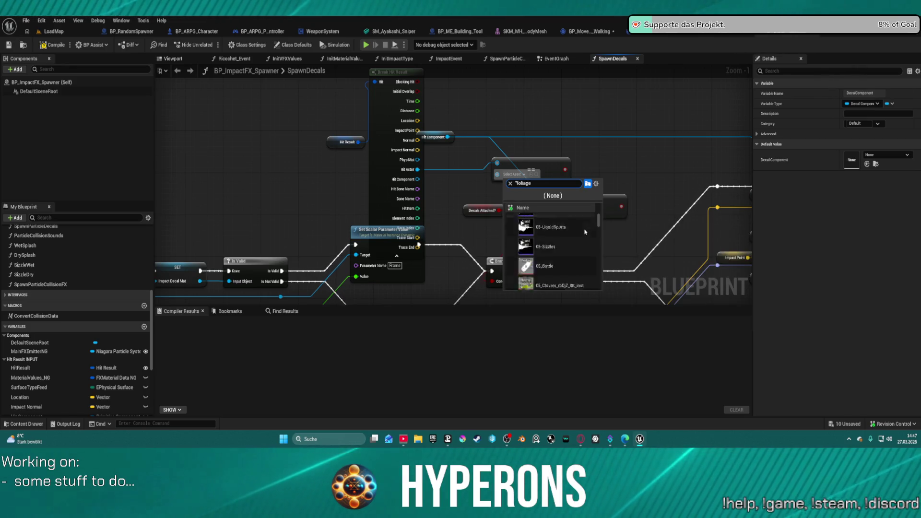
pyautogui.scroll(-10, 591, 235)
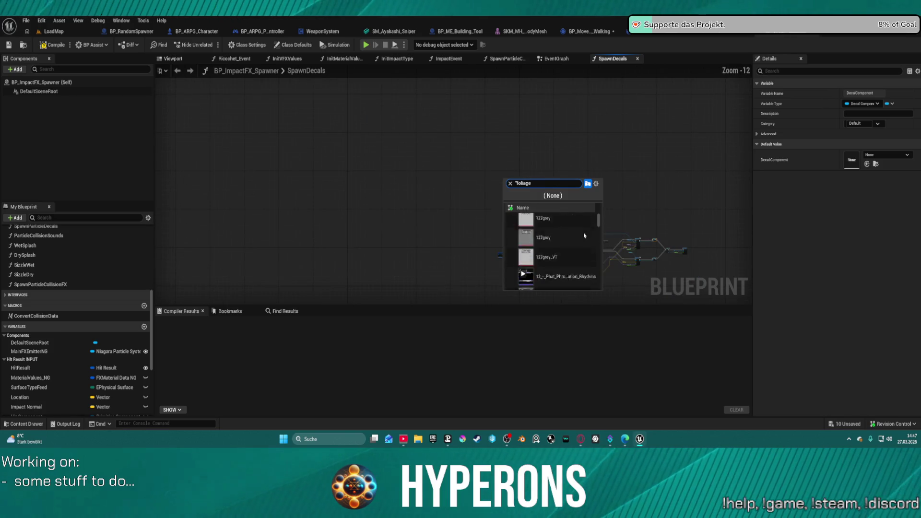
pyautogui.scroll(-10, 580, 239)
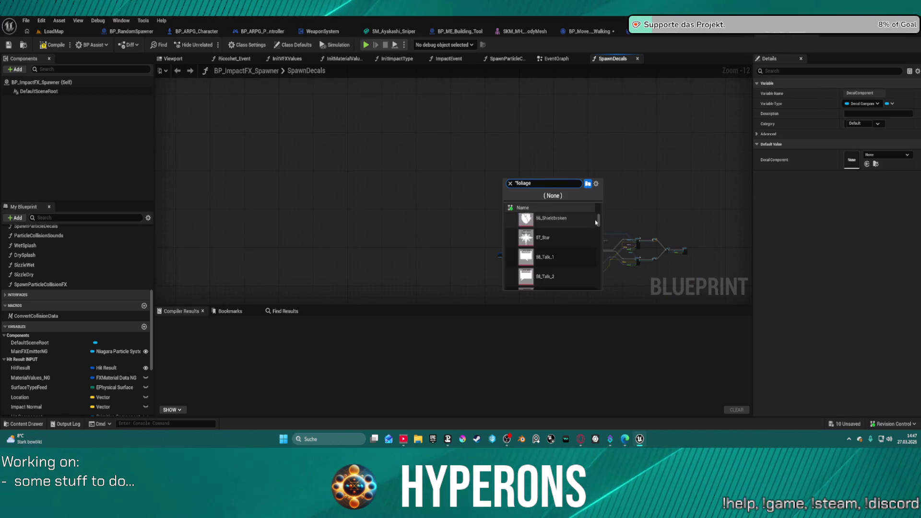
pyautogui.scroll(-10, 529, 217)
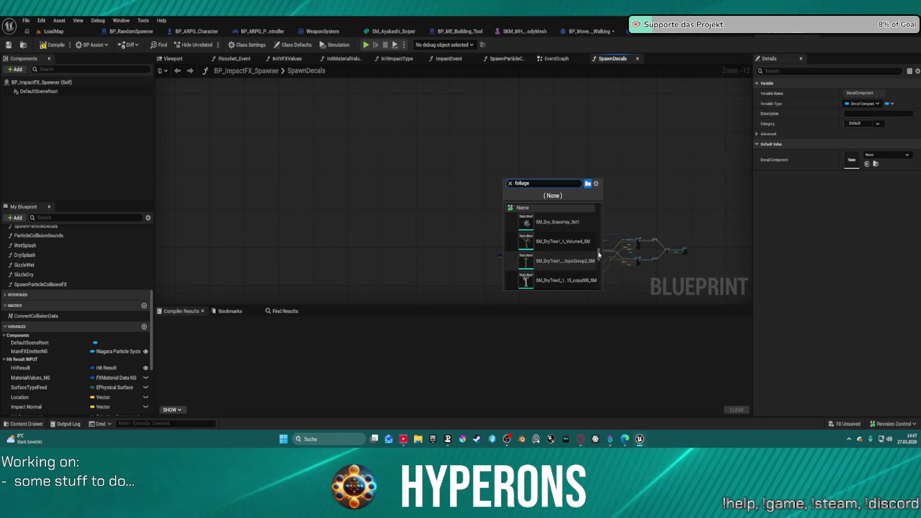
pyautogui.click(593, 231)
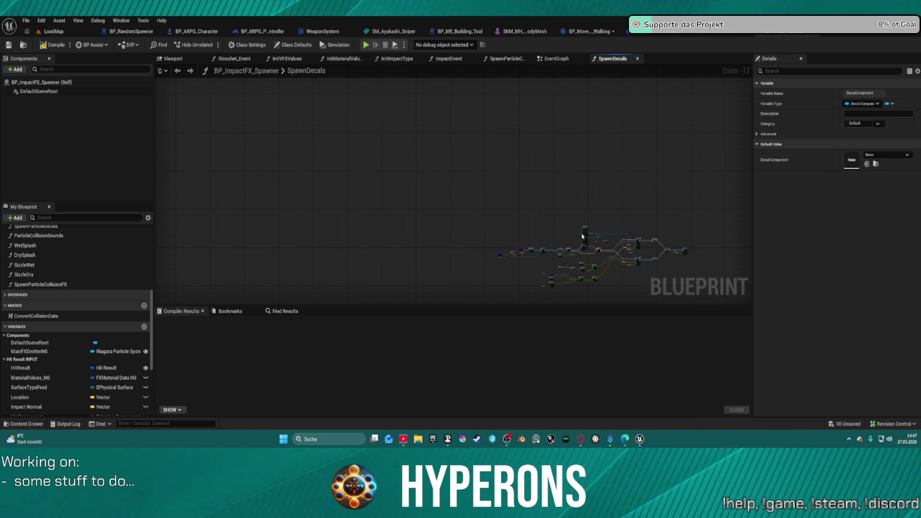
pyautogui.scroll(12, 583, 237)
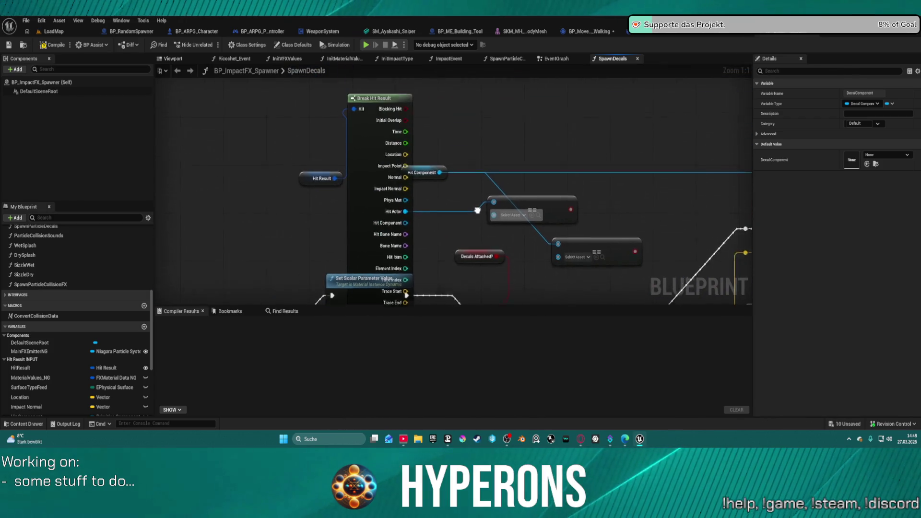
# Check the upper Equal node's asset choices, then switch to the LoadMap level
pyautogui.click(515, 221)
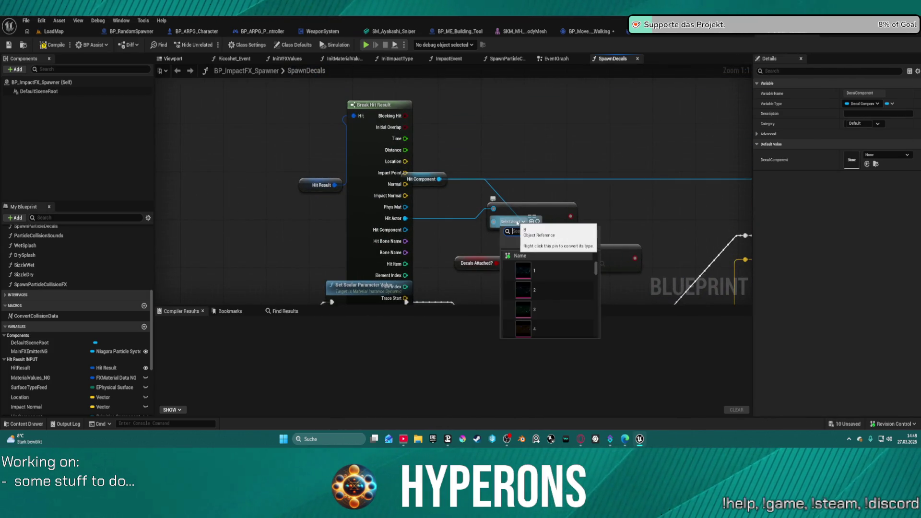
pyautogui.click(517, 223)
pyautogui.click(127, 87)
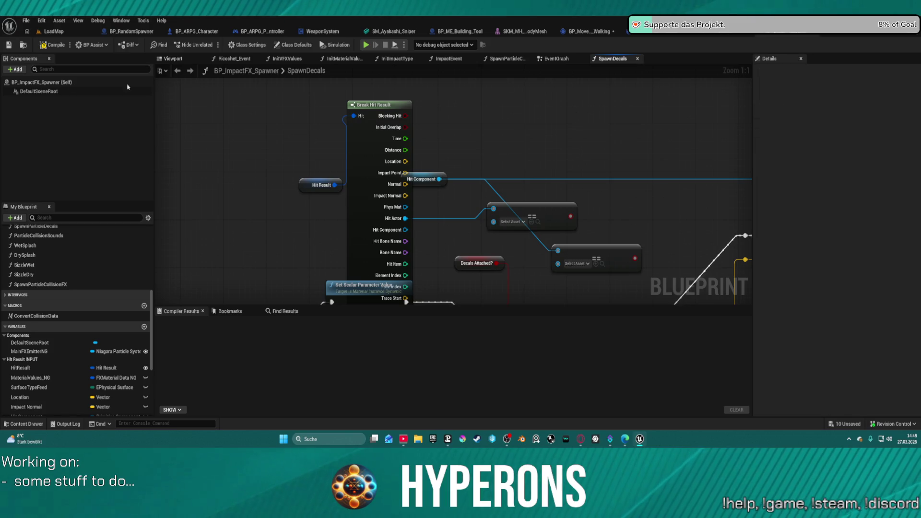
pyautogui.click(51, 32)
pyautogui.click(62, 46)
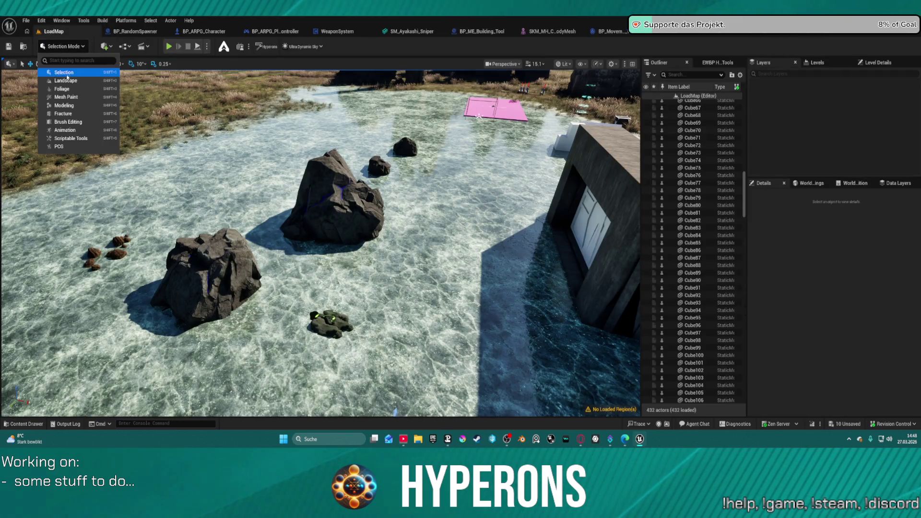
pyautogui.click(71, 90)
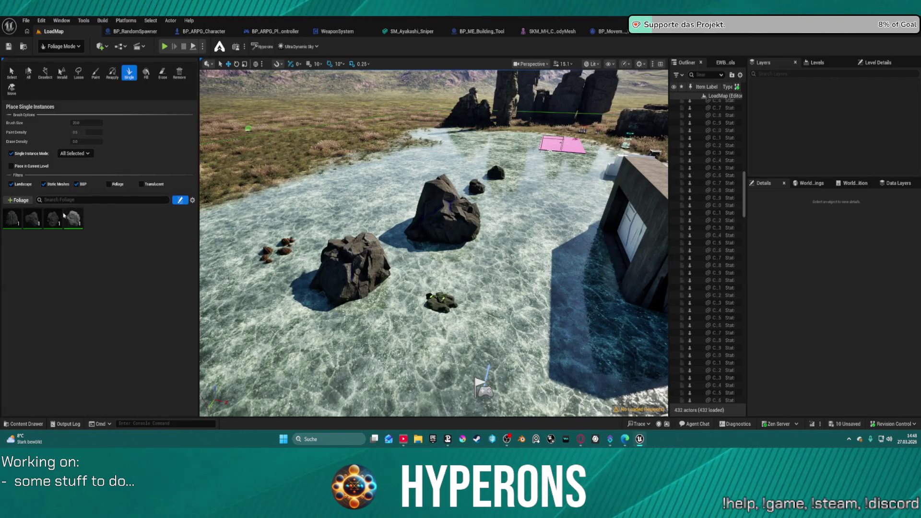
pyautogui.click(76, 224)
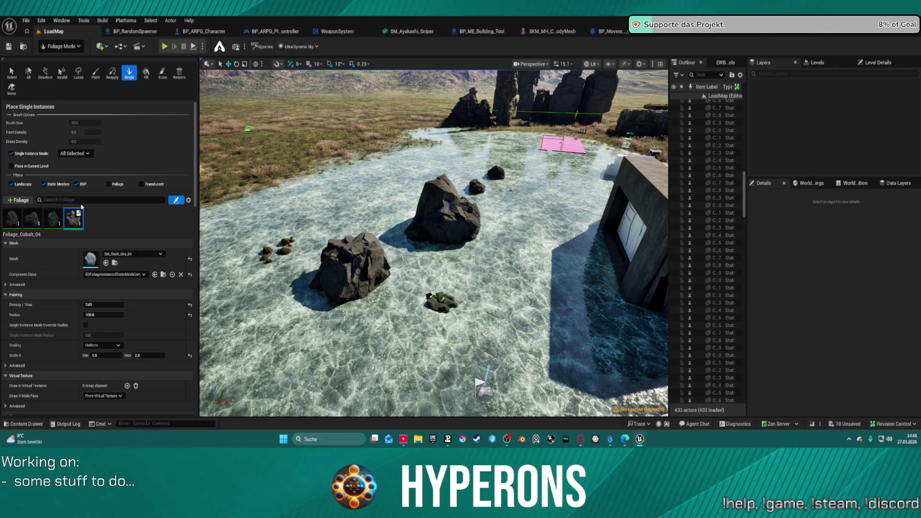
pyautogui.click(164, 275)
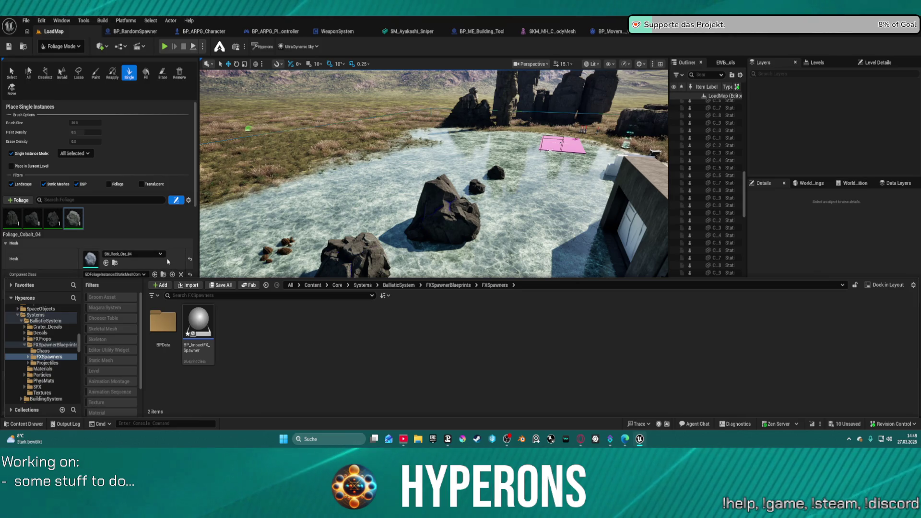
pyautogui.click(98, 274)
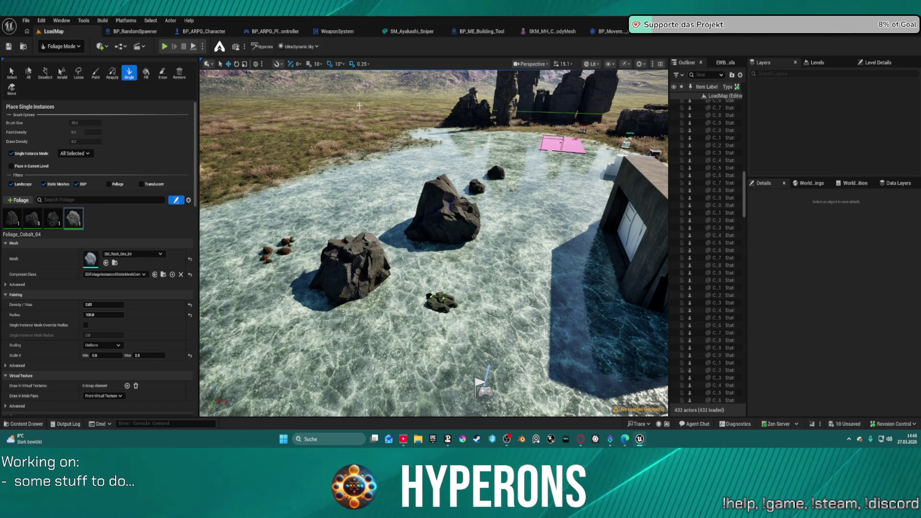
pyautogui.click(695, 33)
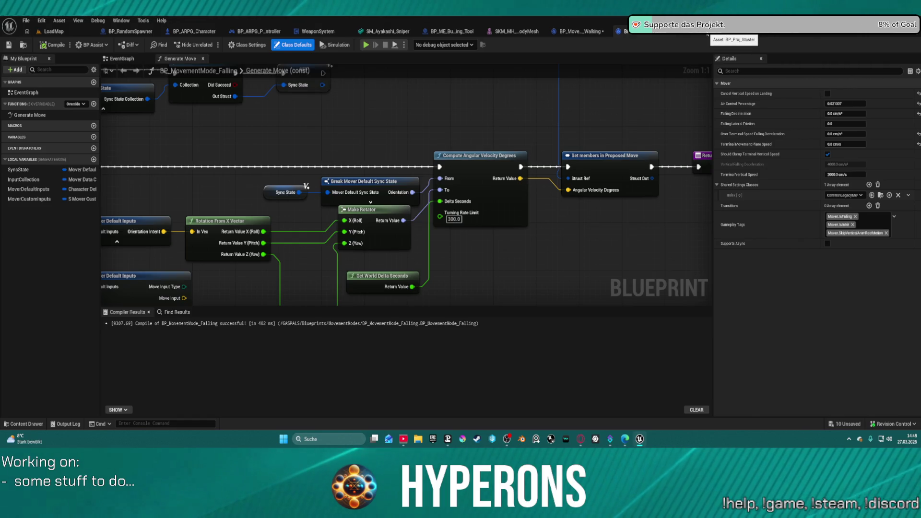
pyautogui.click(707, 35)
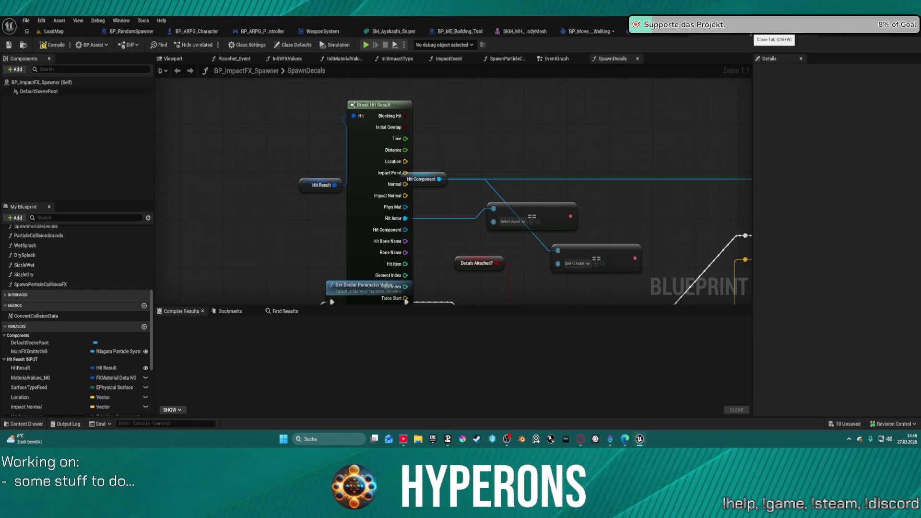
# Paste the copied asset into the == check and delete the Hit Result and extra == nodes
pyautogui.moveTo(537, 165); pyautogui.dragTo(404, 92)
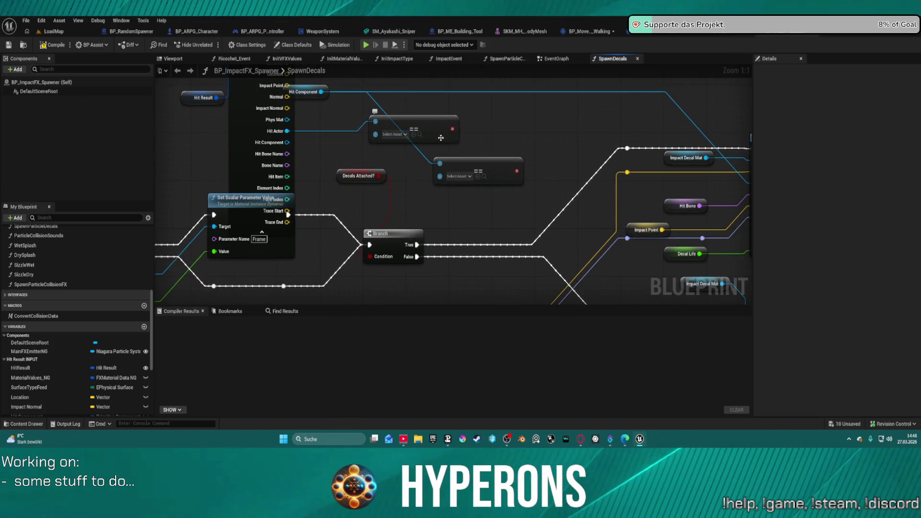
pyautogui.rightClick(458, 177)
pyautogui.click(485, 195)
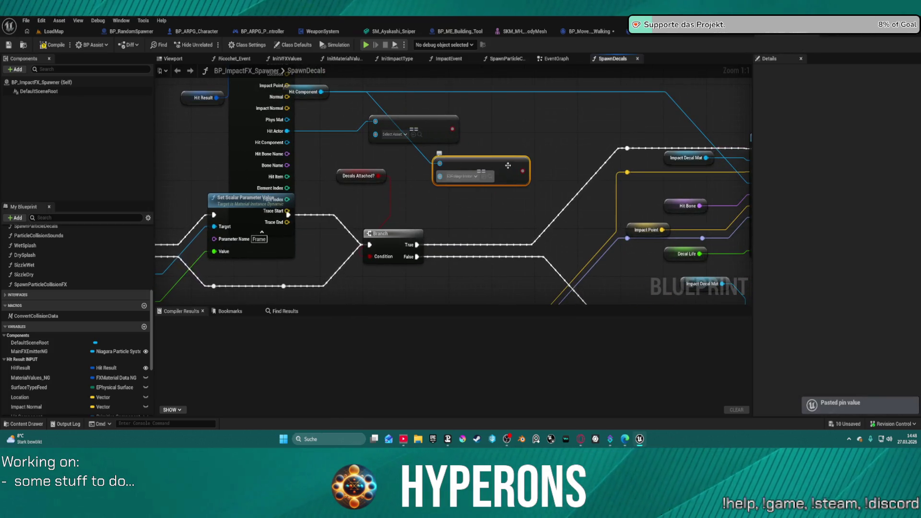
pyautogui.moveTo(250, 50); pyautogui.dragTo(350, 111)
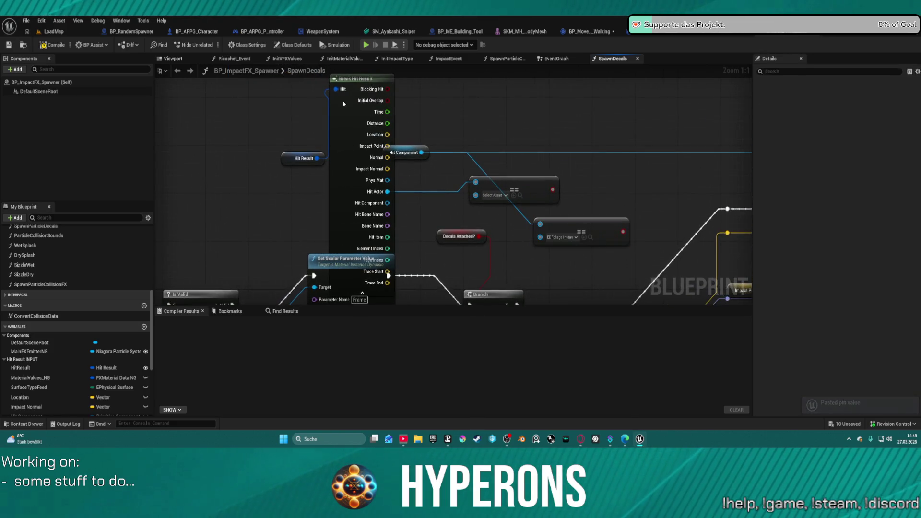
pyautogui.click(302, 158)
pyautogui.press('Delete')
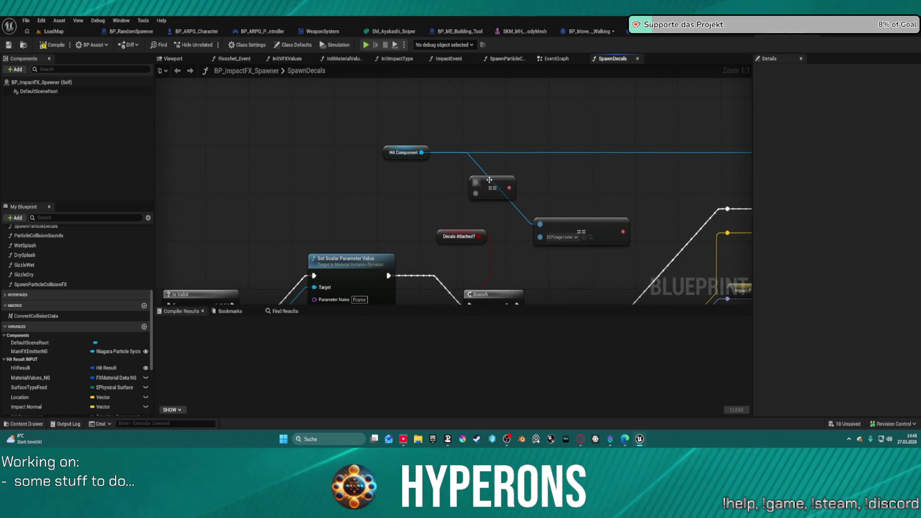
pyautogui.click(490, 183)
pyautogui.press('Delete')
pyautogui.moveTo(575, 225); pyautogui.dragTo(443, 176)
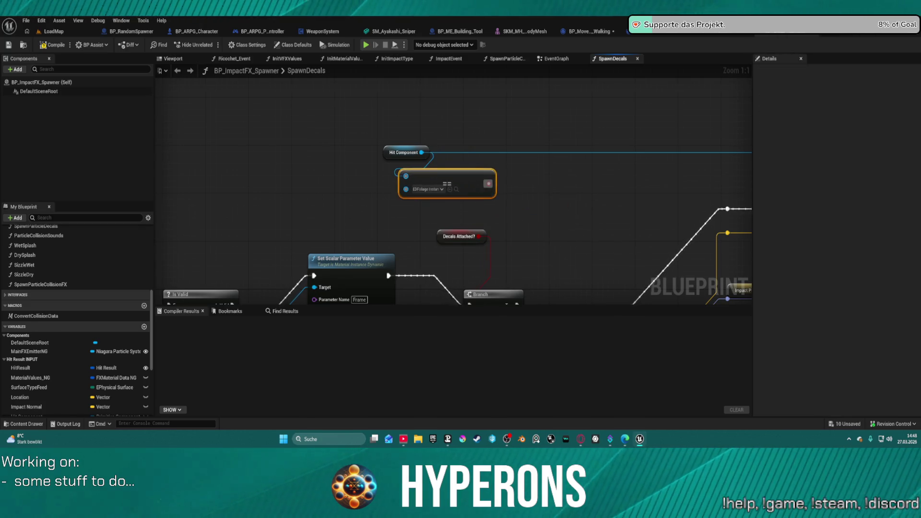
pyautogui.moveTo(500, 204)
pyautogui.mouseDown()
pyautogui.moveTo(318, 137)
pyautogui.moveTo(458, 92)
pyautogui.moveTo(498, 175)
pyautogui.moveTo(425, 240)
pyautogui.moveTo(460, 200)
pyautogui.mouseUp()
# Add an OR node feeding the Branch condition and wire Decals Attached? into it
pyautogui.moveTo(464, 163); pyautogui.dragTo(463, 162)
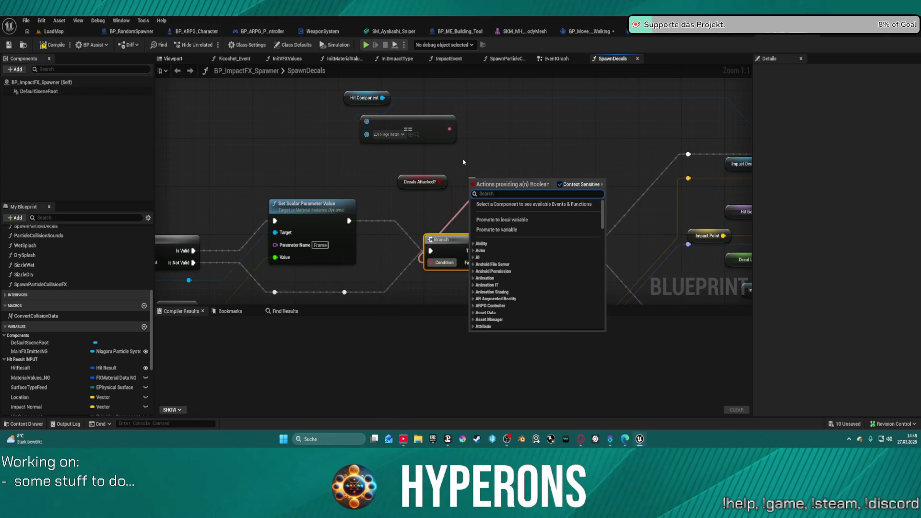
pyautogui.write('mo')
pyautogui.press('BackSpace')
pyautogui.press('BackSpace')
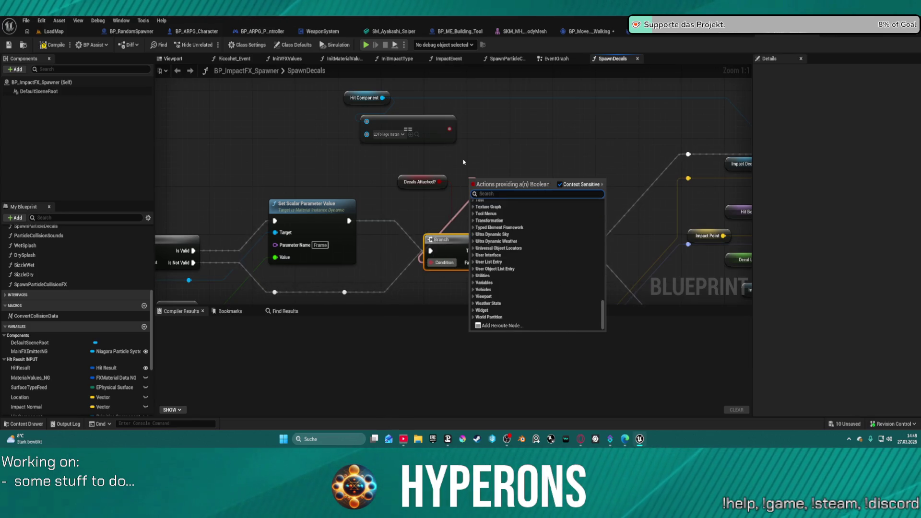
pyautogui.write('or')
pyautogui.press('Return')
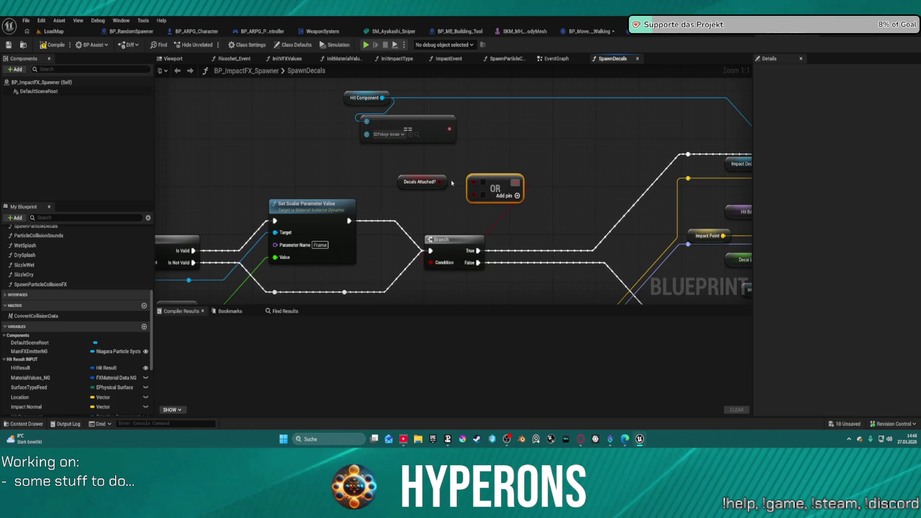
pyautogui.click(445, 181)
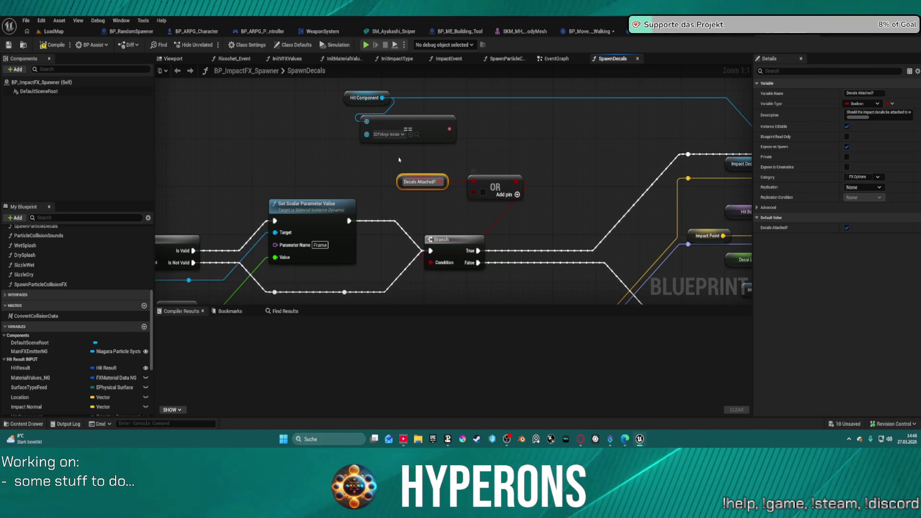
pyautogui.keyDown('ctrl'); pyautogui.click(504, 181); pyautogui.keyUp('ctrl')
pyautogui.moveTo(474, 203); pyautogui.dragTo(475, 215)
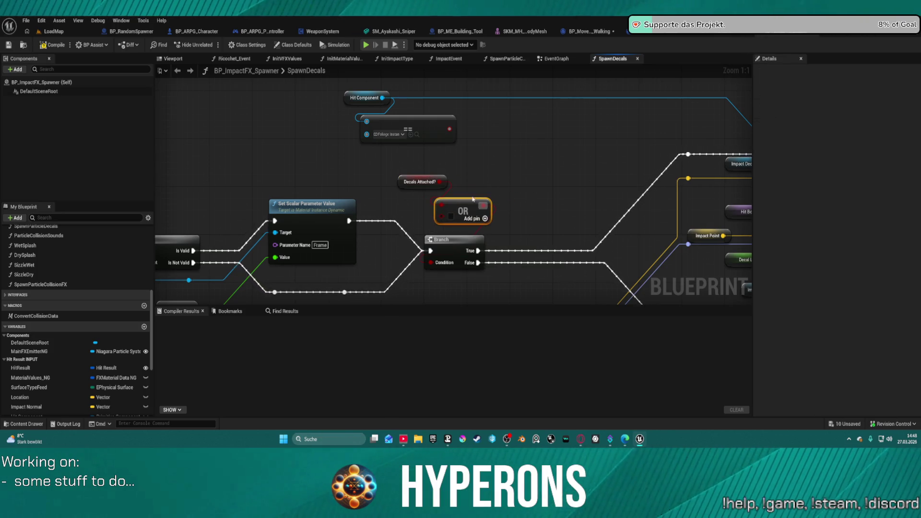
pyautogui.moveTo(442, 184)
pyautogui.mouseDown()
pyautogui.moveTo(425, 243)
pyautogui.moveTo(437, 240)
pyautogui.moveTo(441, 218)
pyautogui.moveTo(317, 169)
pyautogui.mouseUp()
pyautogui.press('Escape')
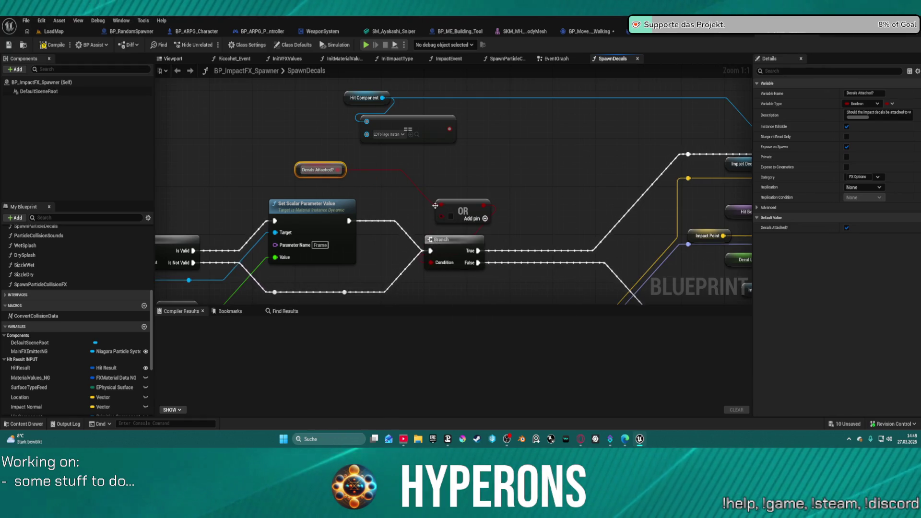
pyautogui.moveTo(435, 205); pyautogui.dragTo(408, 176)
# Insert a NOT Boolean after the == check and wire it into OR's second input
pyautogui.moveTo(450, 129); pyautogui.dragTo(486, 146)
pyautogui.write('not')
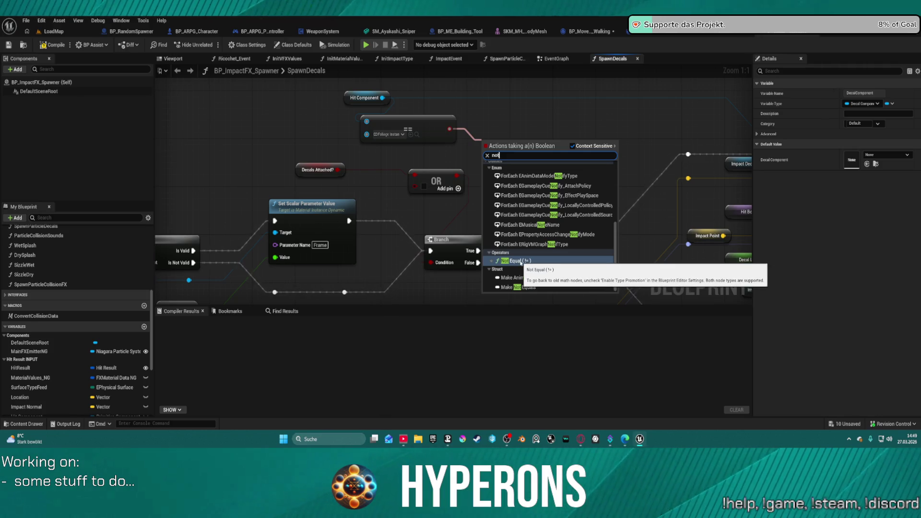
pyautogui.write(' bool')
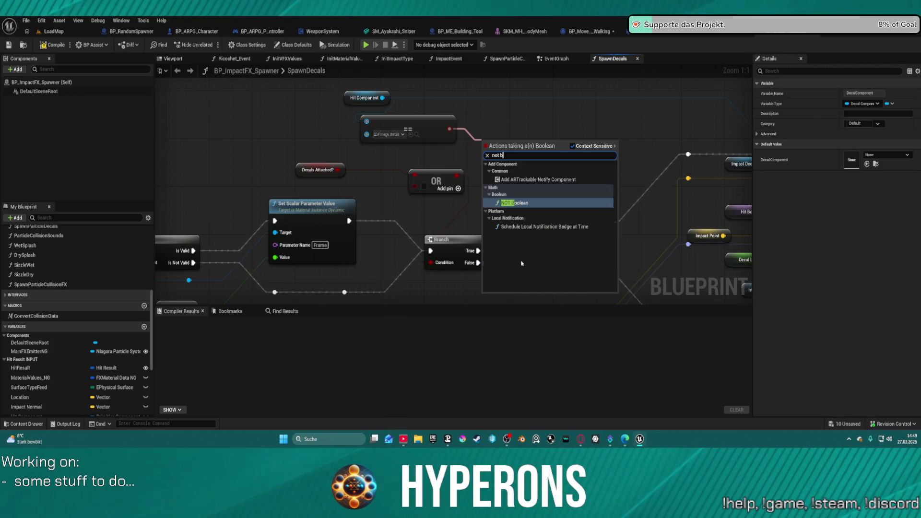
pyautogui.press('Return')
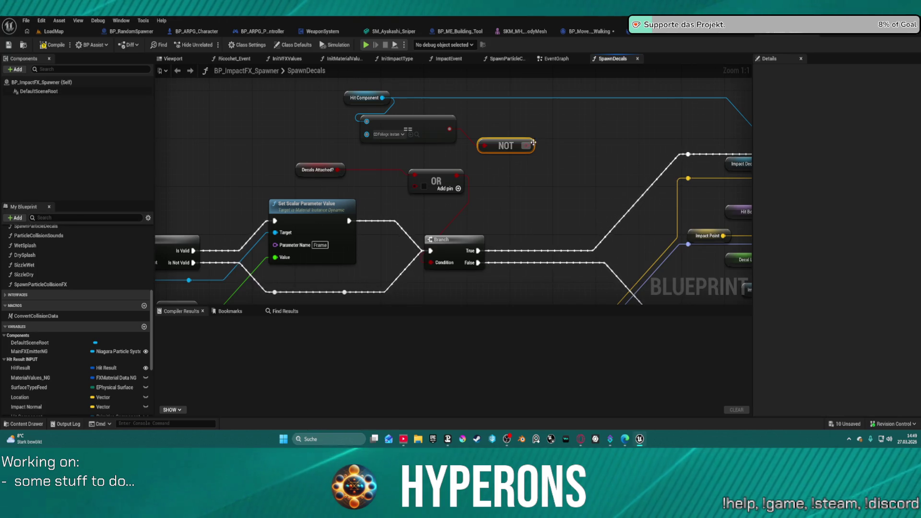
pyautogui.moveTo(534, 143); pyautogui.dragTo(412, 186)
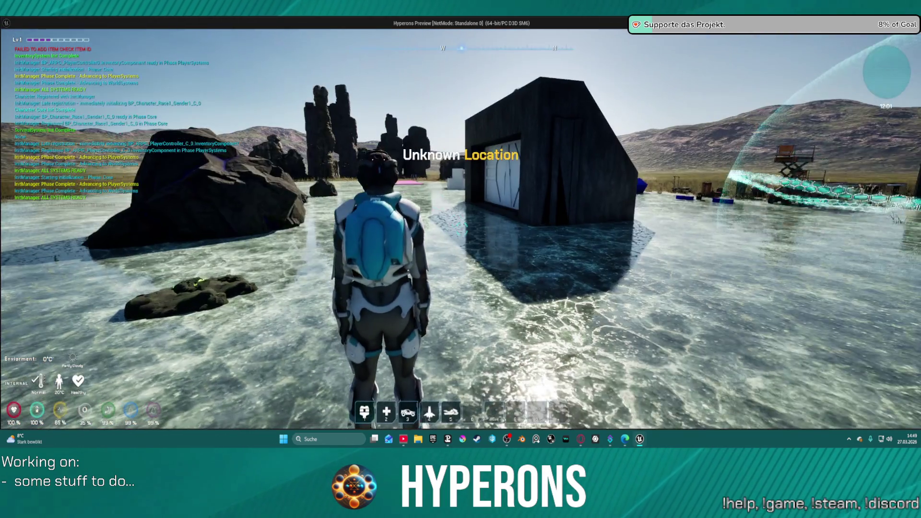
# Save the modified blueprints, checking out the assets when prompted
pyautogui.press('Escape')
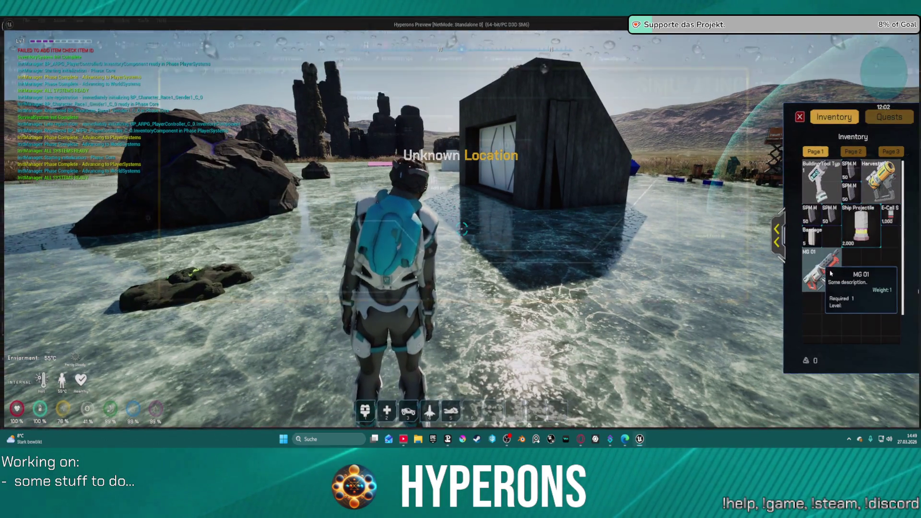
pyautogui.hotkey('ctrl', 'shift', 's')
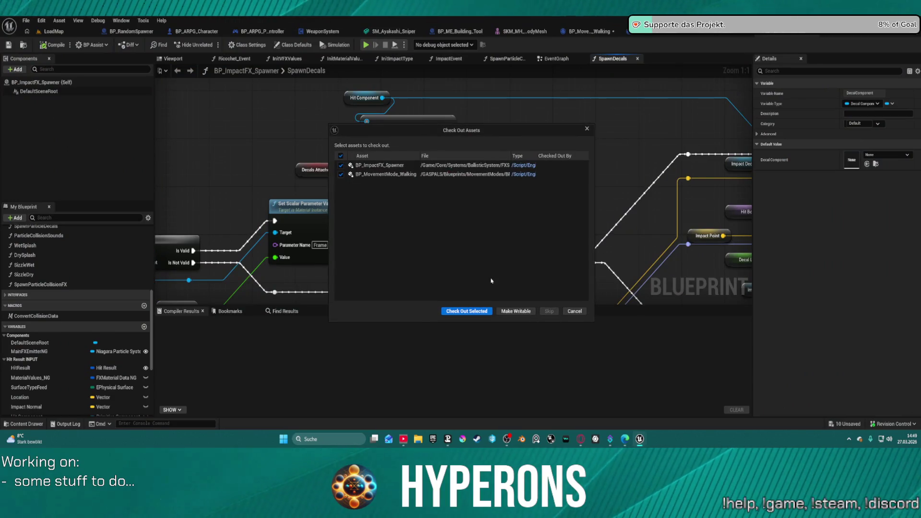
pyautogui.click(447, 312)
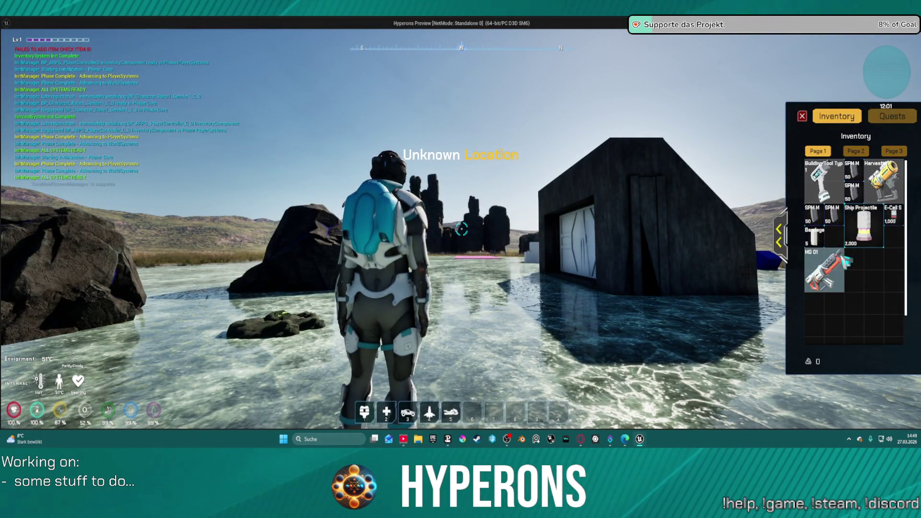
# Equip the MG 01, fire at the rocks to check impact decals, then stop play
pyautogui.doubleClick(824, 271)
pyautogui.click(801, 117)
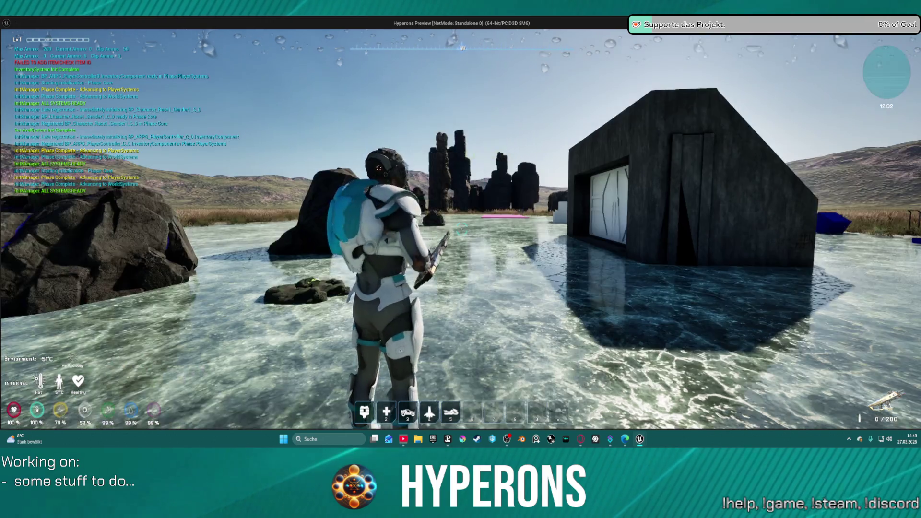
pyautogui.press('w')
pyautogui.press('r')
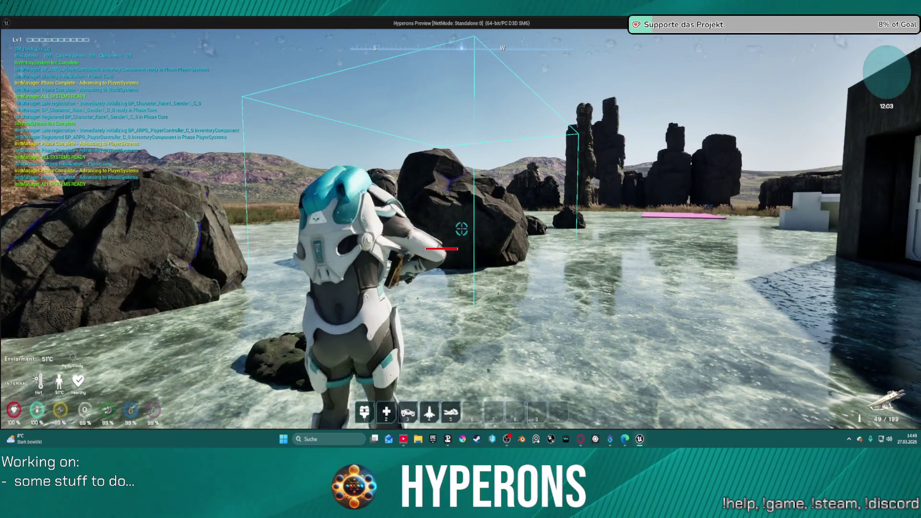
pyautogui.click(461, 229)
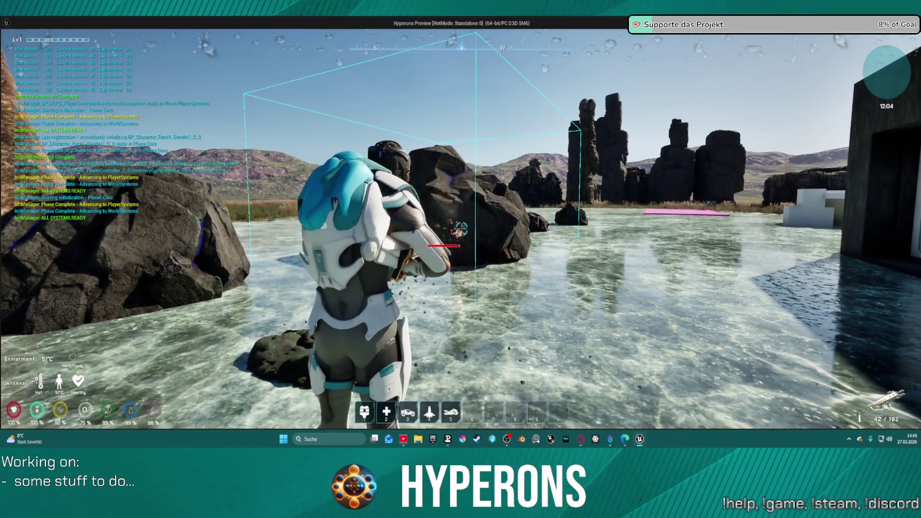
pyautogui.click(461, 229)
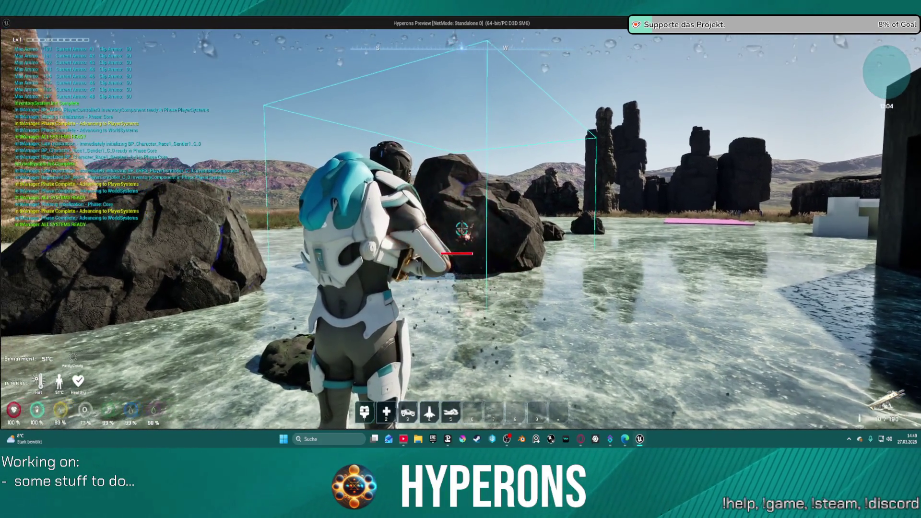
pyautogui.press('w')
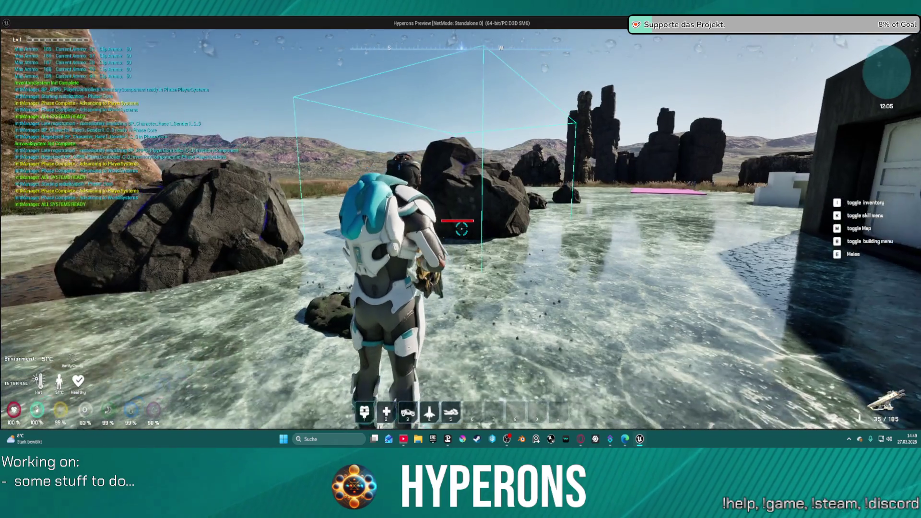
pyautogui.press('w')
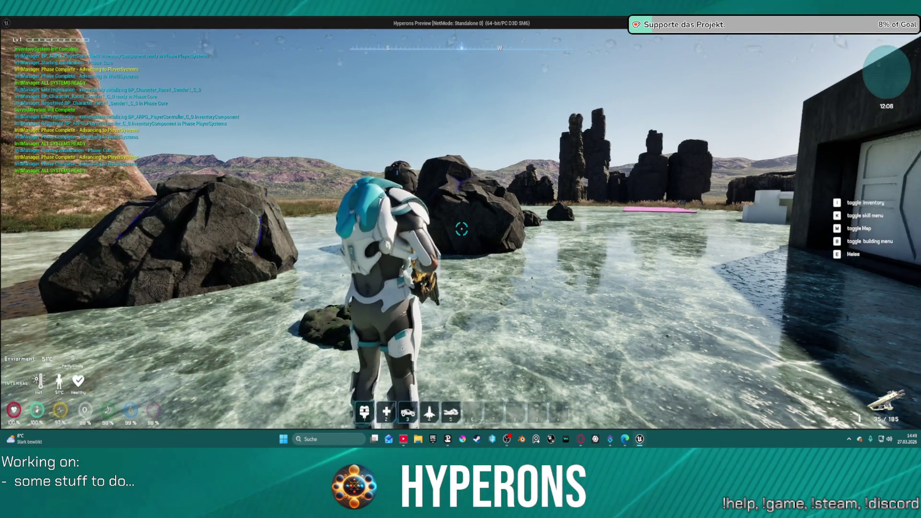
pyautogui.press('s')
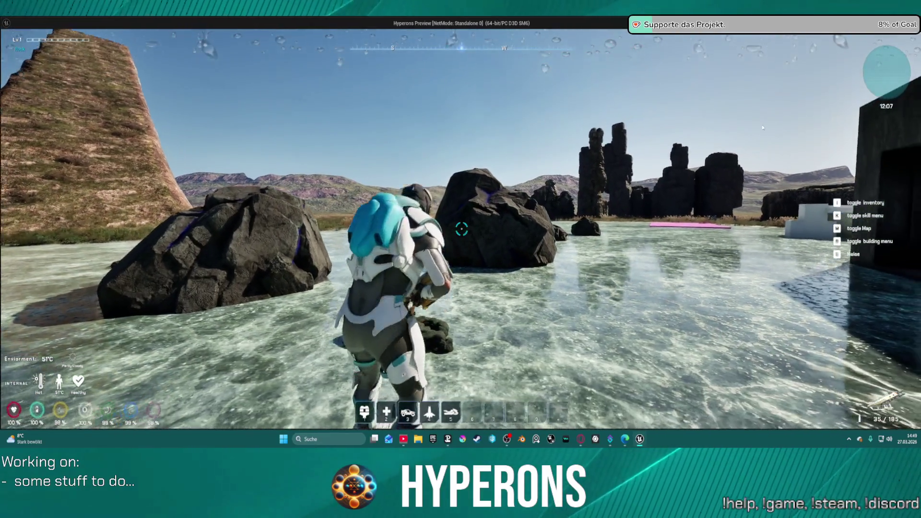
pyautogui.press('Escape')
pyautogui.rightClick(459, 239)
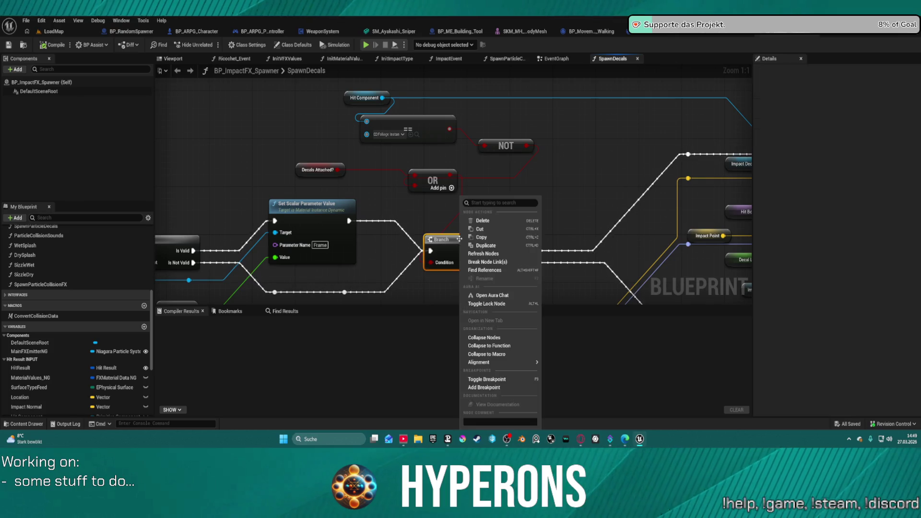
# Add a breakpoint on the Branch node and pan the graph to show more of it
pyautogui.click(474, 388)
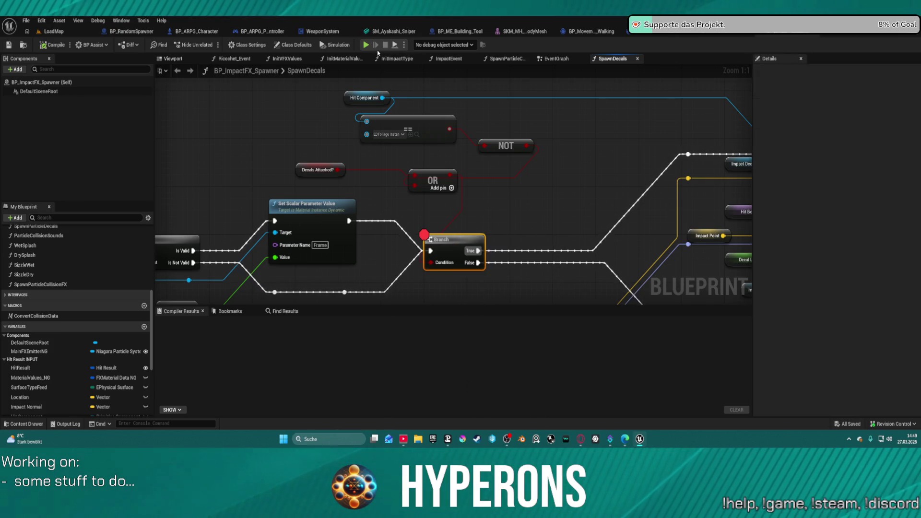
pyautogui.moveTo(541, 244)
pyautogui.mouseDown()
pyautogui.moveTo(484, 220)
pyautogui.moveTo(374, 219)
pyautogui.moveTo(512, 198)
pyautogui.moveTo(506, 217)
pyautogui.mouseUp()
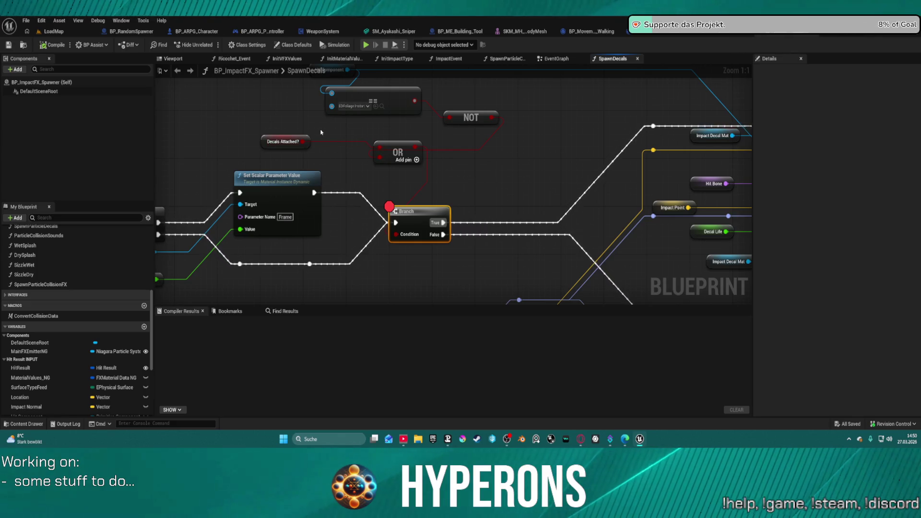
# Wire Decals Attached? into the first Branch's Condition, add a NOT-fed second Branch, and delete the OR node
pyautogui.moveTo(304, 146); pyautogui.dragTo(340, 207)
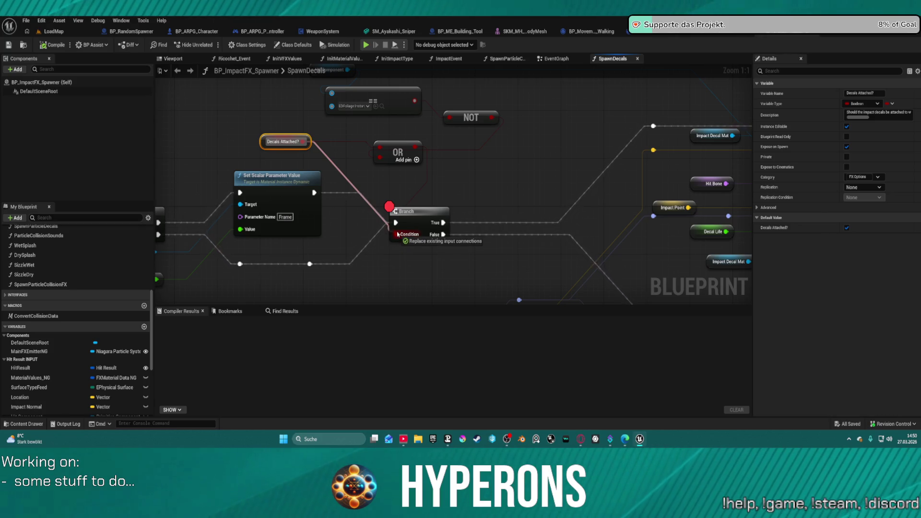
pyautogui.moveTo(398, 234); pyautogui.dragTo(396, 233)
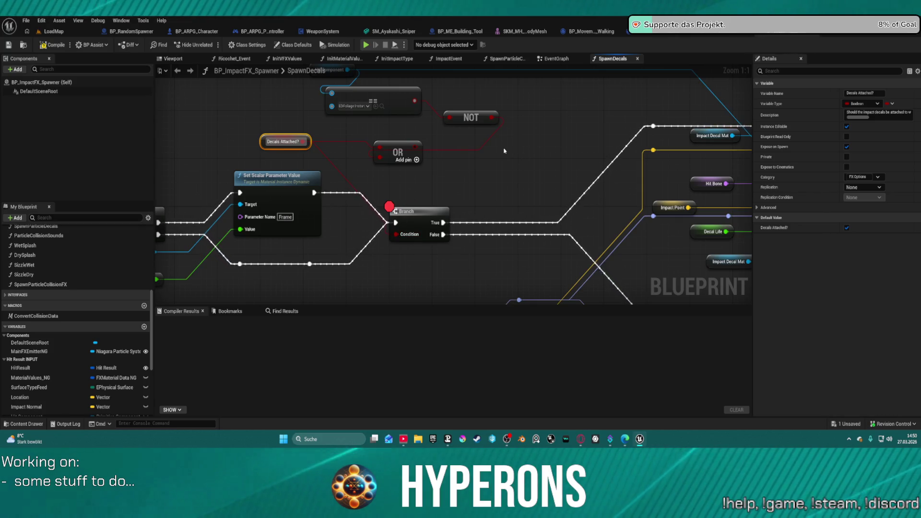
pyautogui.moveTo(504, 151); pyautogui.dragTo(509, 163)
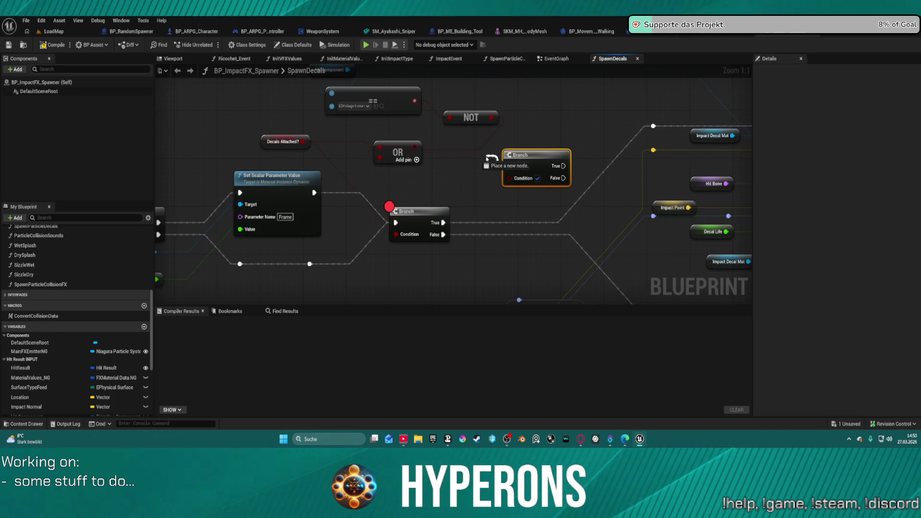
pyautogui.moveTo(491, 117); pyautogui.dragTo(511, 166)
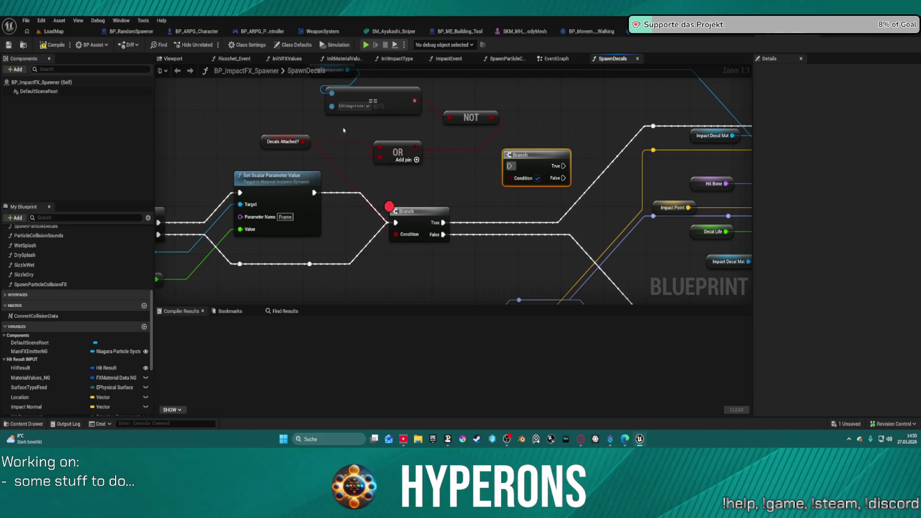
pyautogui.moveTo(344, 130); pyautogui.dragTo(423, 176)
pyautogui.press('Delete')
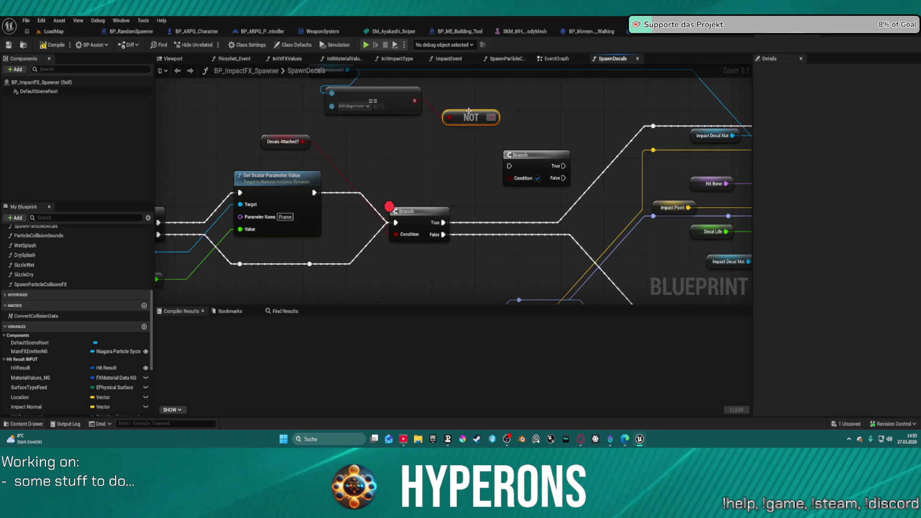
# Connect the new Branch's True to Spawn Decal Attached and its False to a reroute point
pyautogui.moveTo(469, 111)
pyautogui.mouseDown()
pyautogui.moveTo(442, 158)
pyautogui.moveTo(512, 179)
pyautogui.moveTo(457, 226)
pyautogui.moveTo(443, 223)
pyautogui.mouseUp()
pyautogui.moveTo(557, 167)
pyautogui.mouseDown()
pyautogui.moveTo(595, 158)
pyautogui.moveTo(579, 148)
pyautogui.mouseUp()
pyautogui.moveTo(620, 127); pyautogui.dragTo(617, 126)
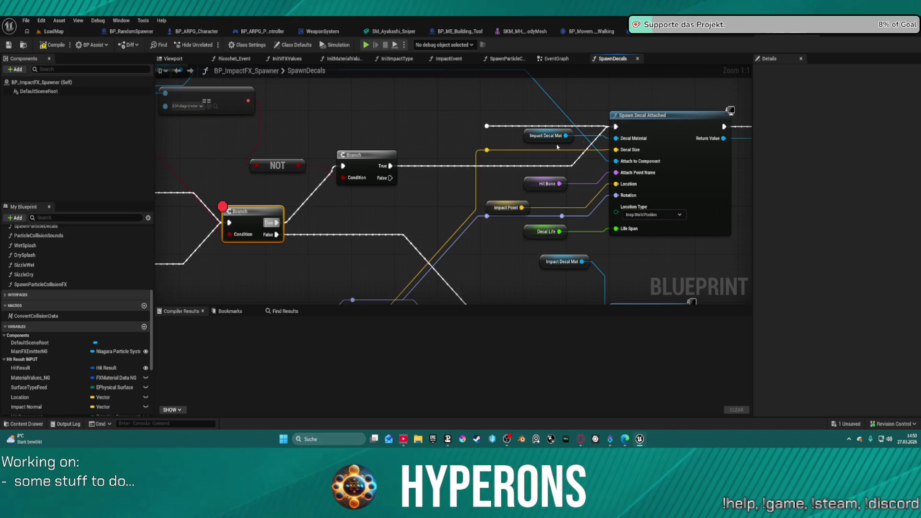
pyautogui.doubleClick(383, 234)
pyautogui.moveTo(389, 178); pyautogui.dragTo(379, 228)
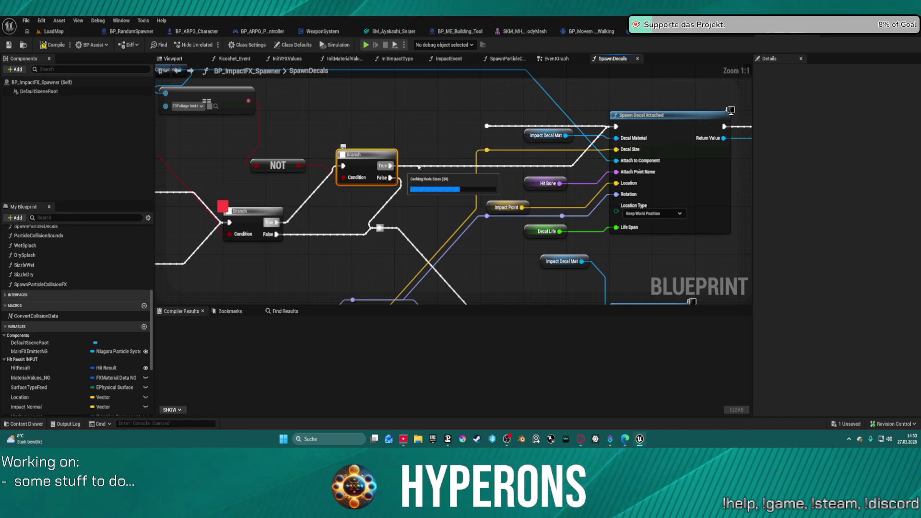
pyautogui.moveTo(472, 167)
pyautogui.mouseDown()
pyautogui.moveTo(370, 172)
pyautogui.moveTo(377, 176)
pyautogui.mouseUp()
pyautogui.scroll(-4, 370, 173)
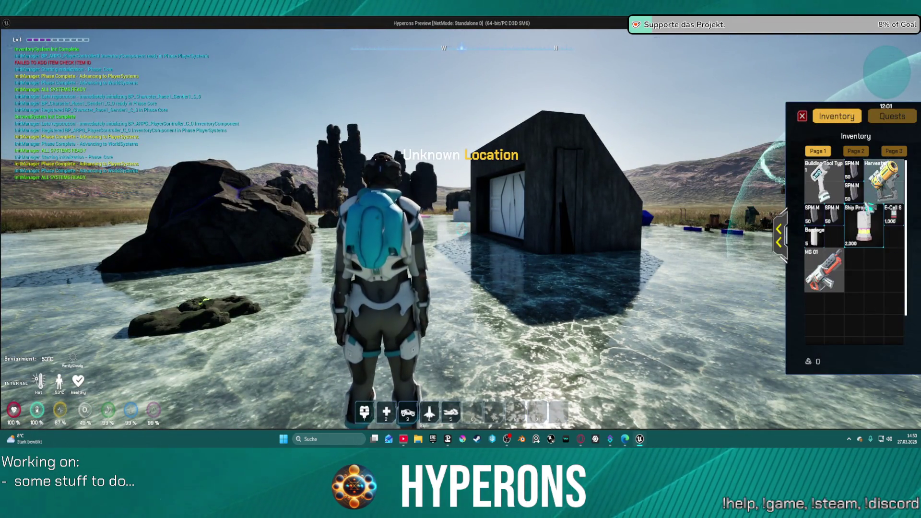
# Equip the MG 01 rifle, close the inventory, and fire a shot to hit the breakpoint
pyautogui.doubleClick(824, 271)
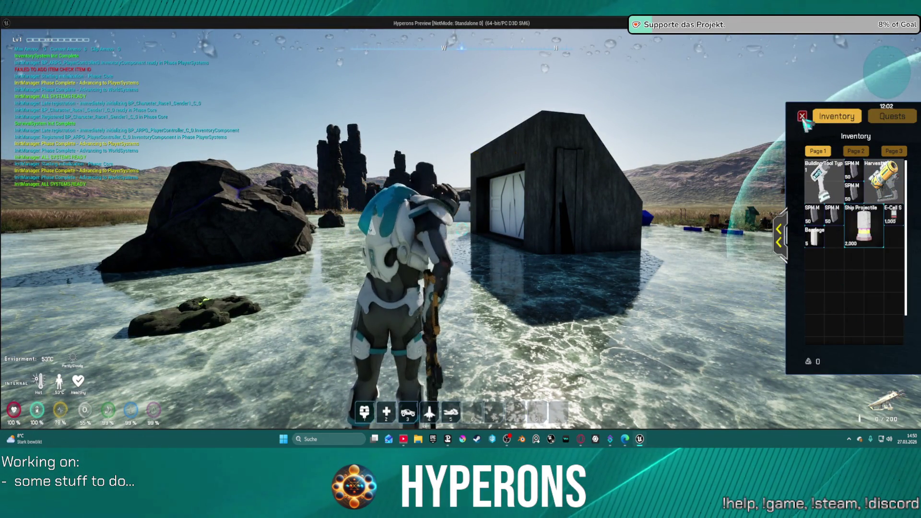
pyautogui.click(803, 115)
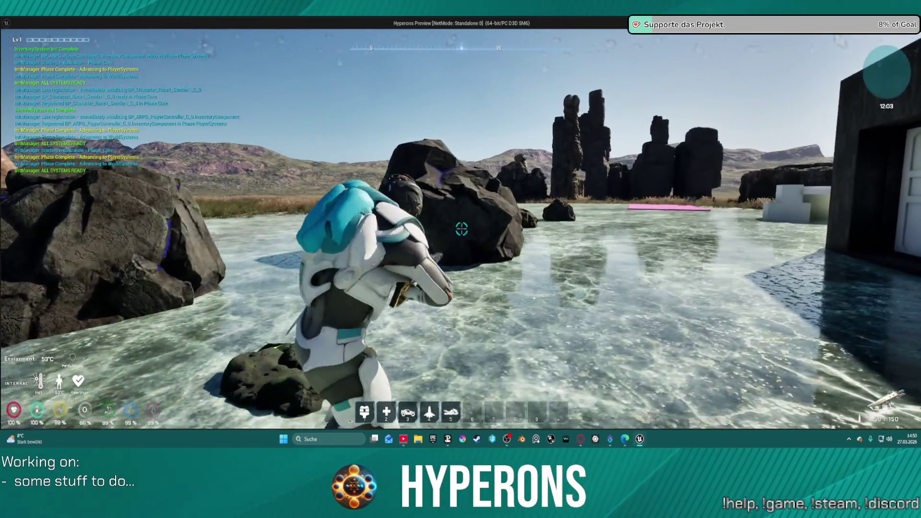
pyautogui.hotkey('shift', 'F1')
pyautogui.click(735, 123)
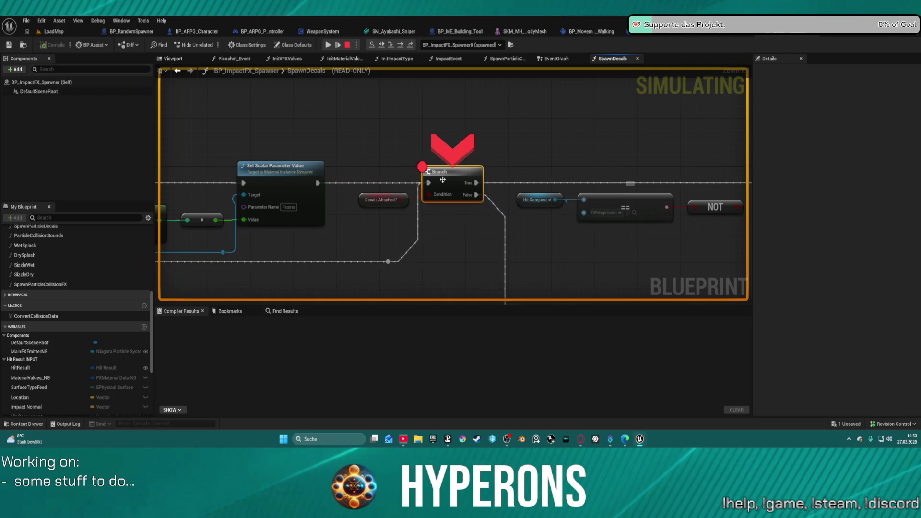
# Step over to the next Branch and inspect the pin values in the graph
pyautogui.press('F10')
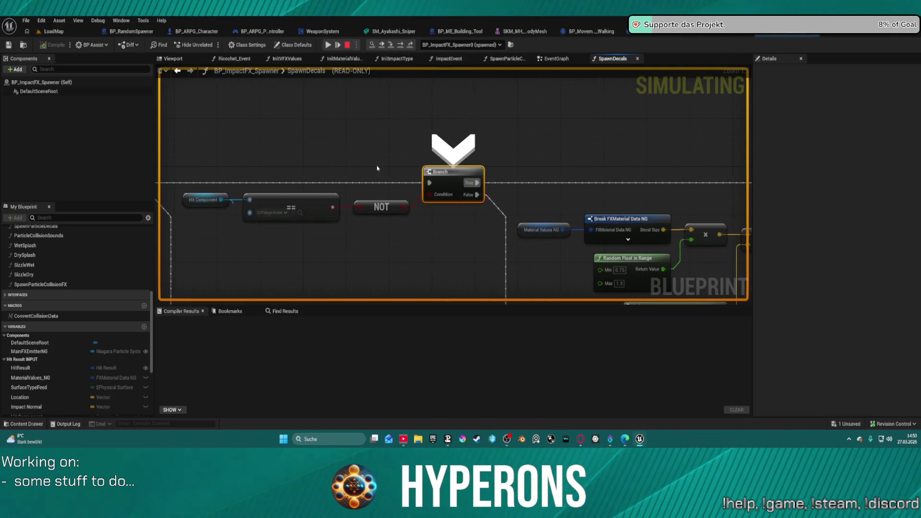
pyautogui.moveTo(219, 199)
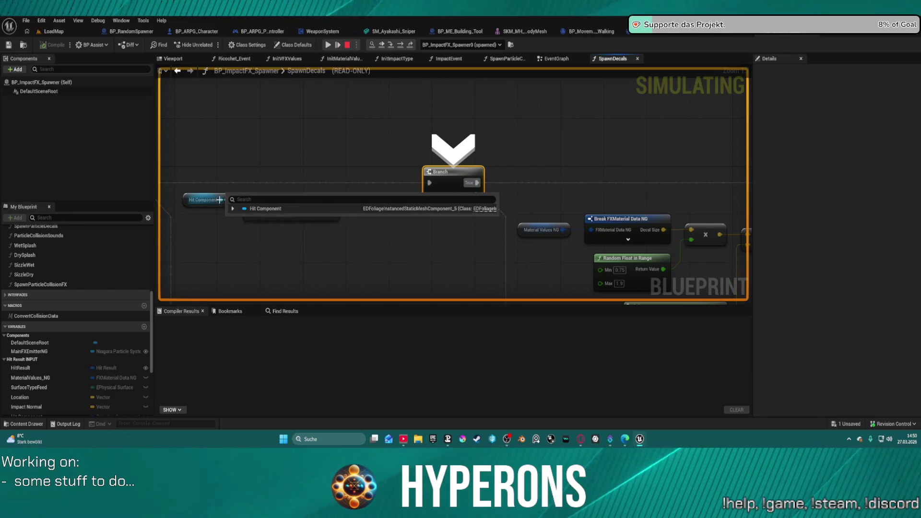
pyautogui.moveTo(271, 215)
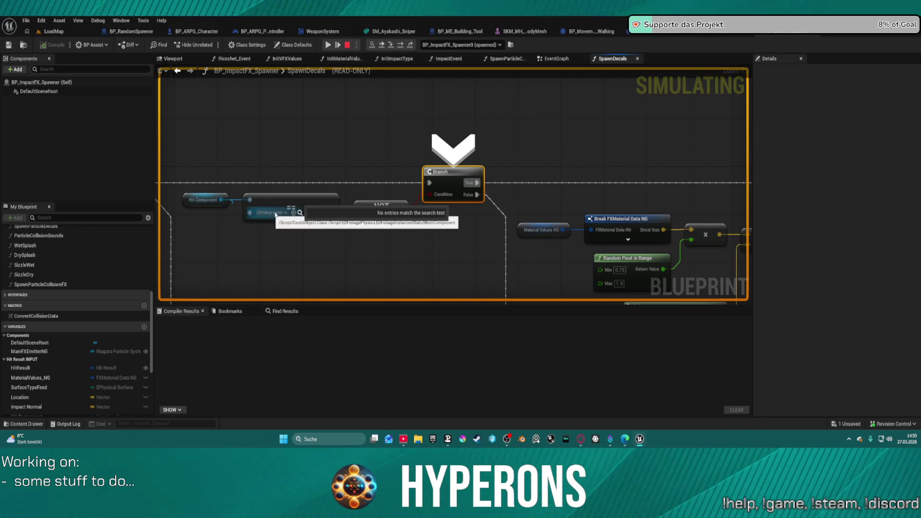
pyautogui.moveTo(445, 194)
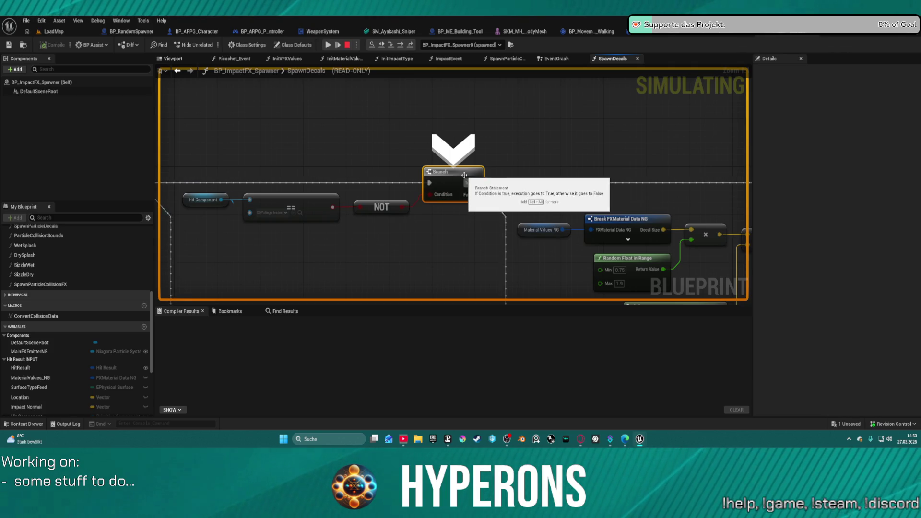
pyautogui.moveTo(333, 208)
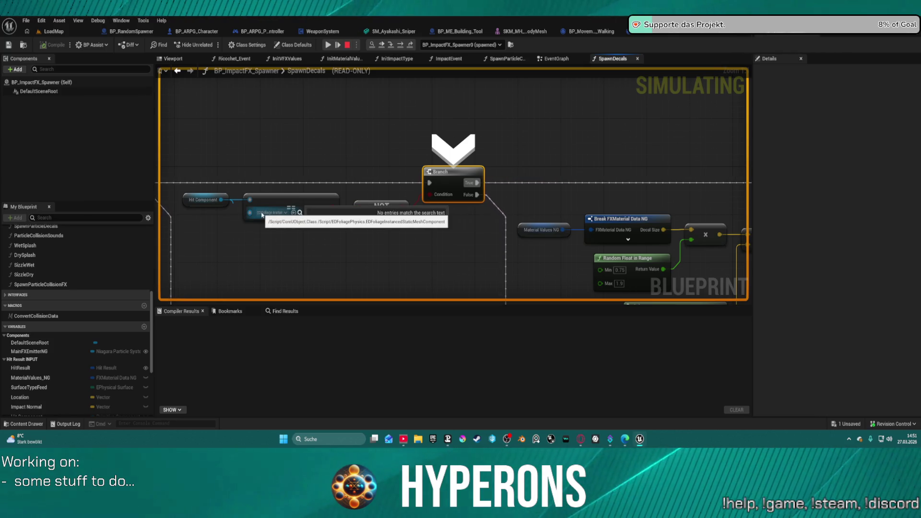
# Copy the Hit Component debug value's name, then step on to Spawn Decal Attached
pyautogui.moveTo(262, 214)
pyautogui.mouseDown()
pyautogui.moveTo(485, 164)
pyautogui.moveTo(596, 174)
pyautogui.mouseUp()
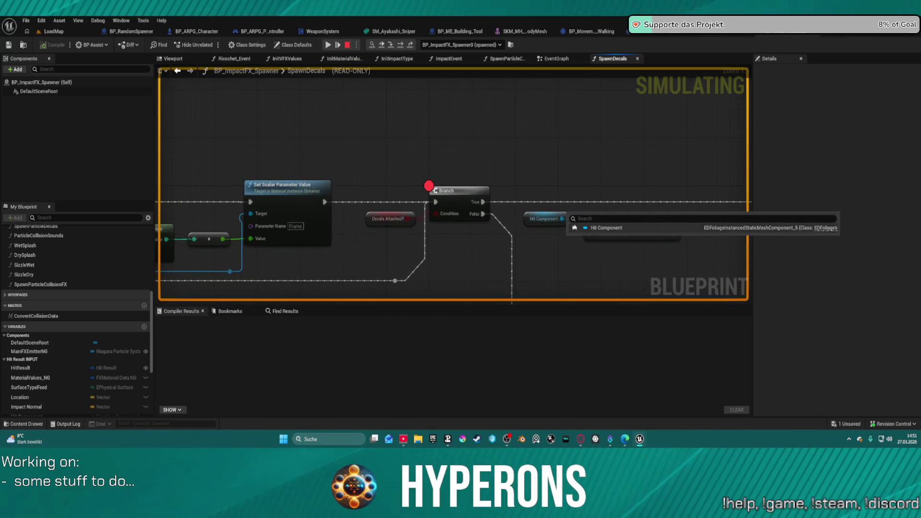
pyautogui.click(573, 228)
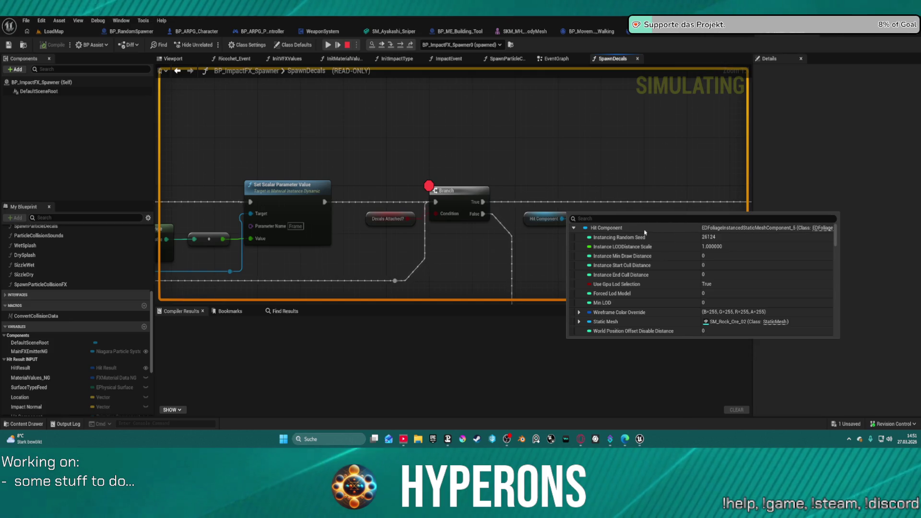
pyautogui.rightClick(642, 233)
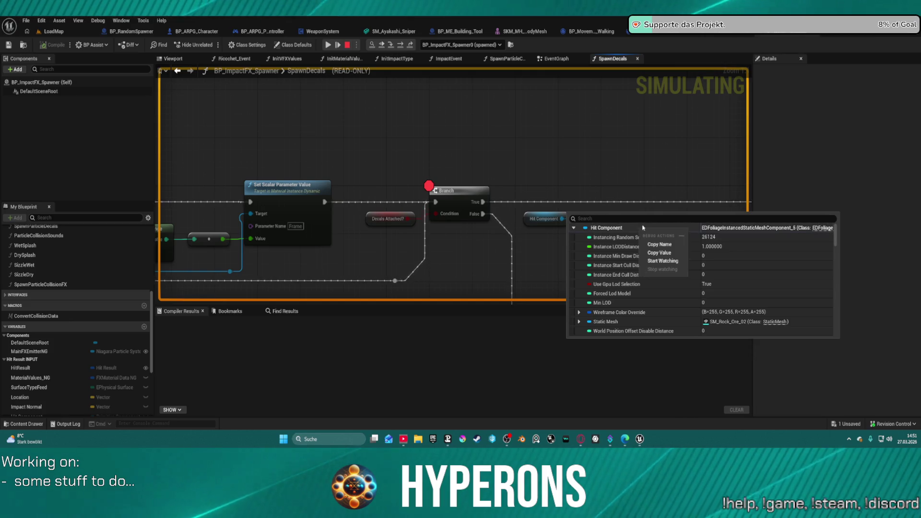
pyautogui.click(663, 247)
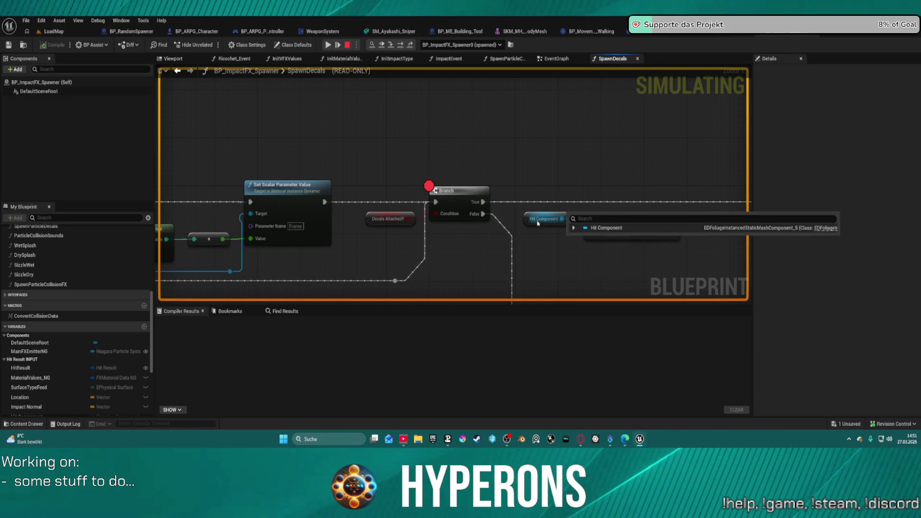
pyautogui.press('F10')
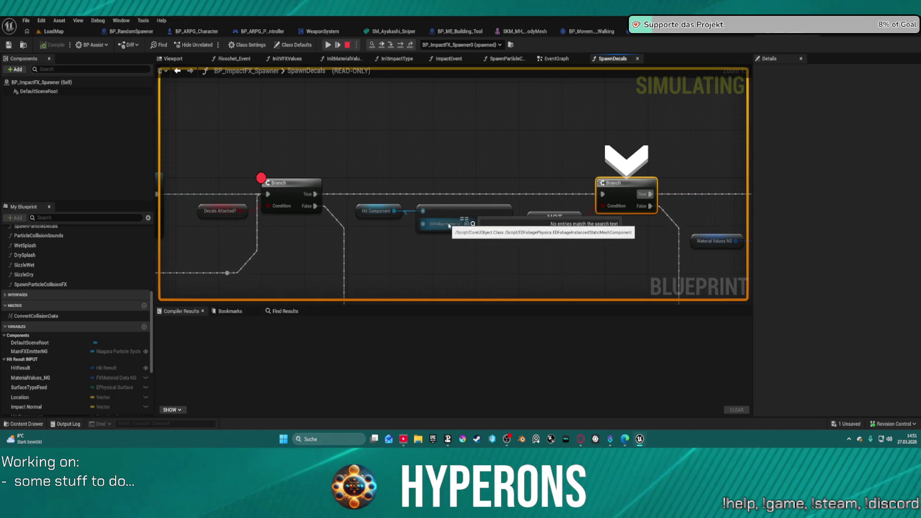
pyautogui.click(401, 46)
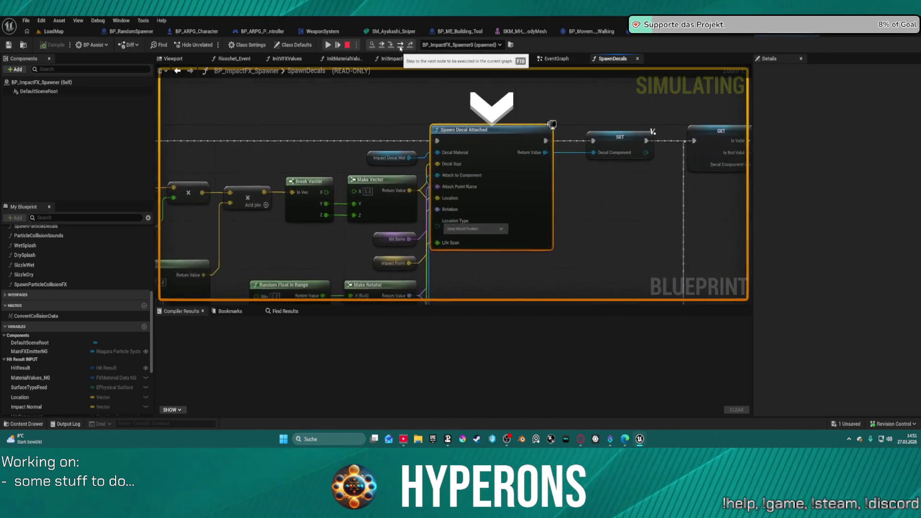
# Step again and inspect the == node's class list and the NOT-driven Branch's True result
pyautogui.press('F10')
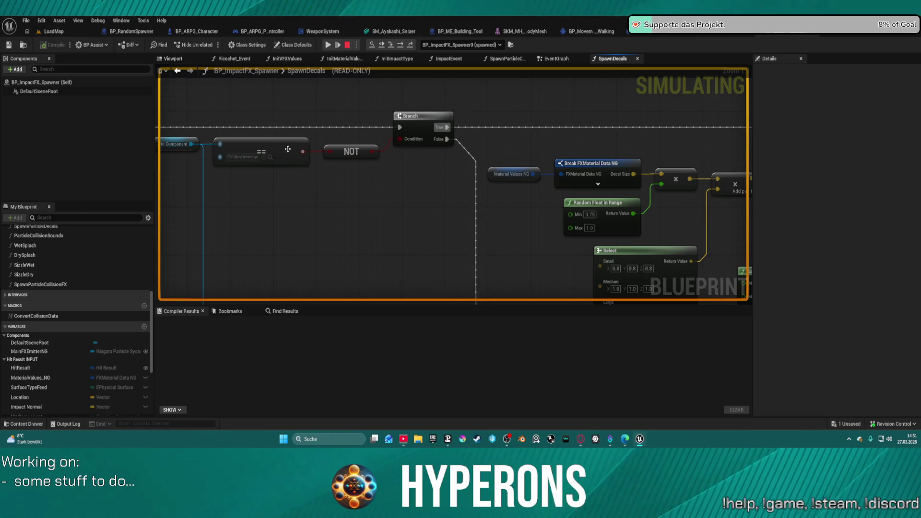
pyautogui.moveTo(288, 148)
pyautogui.mouseDown()
pyautogui.moveTo(396, 154)
pyautogui.moveTo(377, 155)
pyautogui.mouseUp()
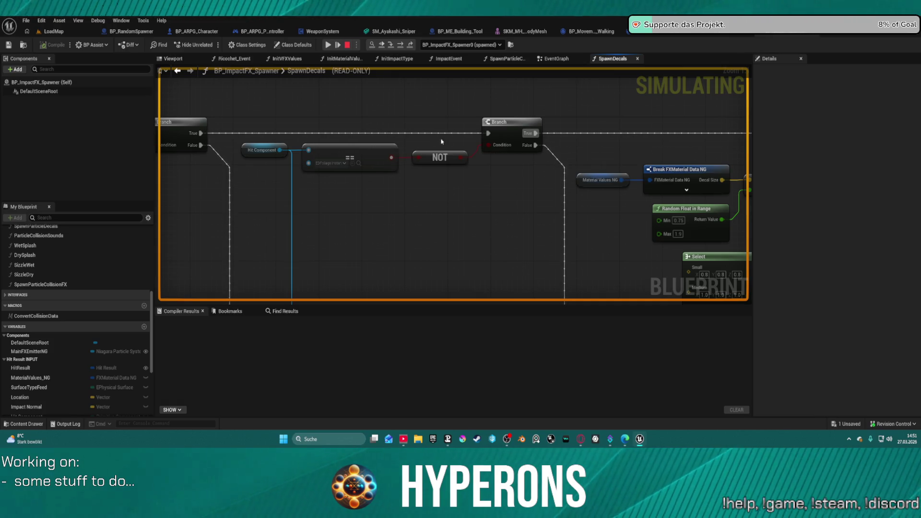
pyautogui.click(329, 164)
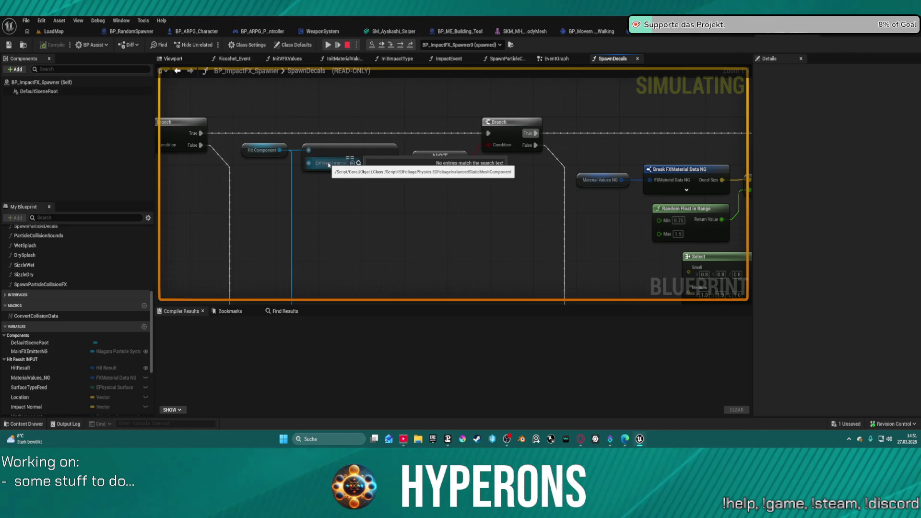
pyautogui.press('Escape')
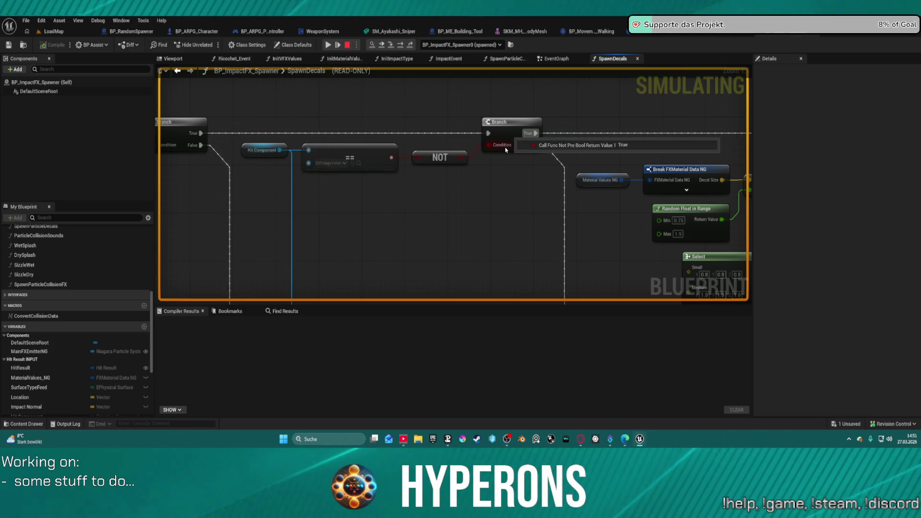
pyautogui.moveTo(267, 153)
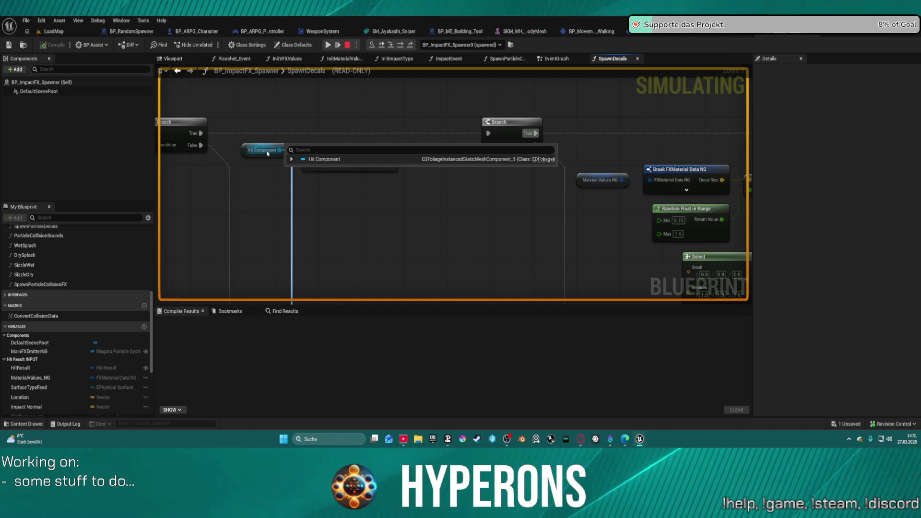
pyautogui.scroll(-2, 559, 253)
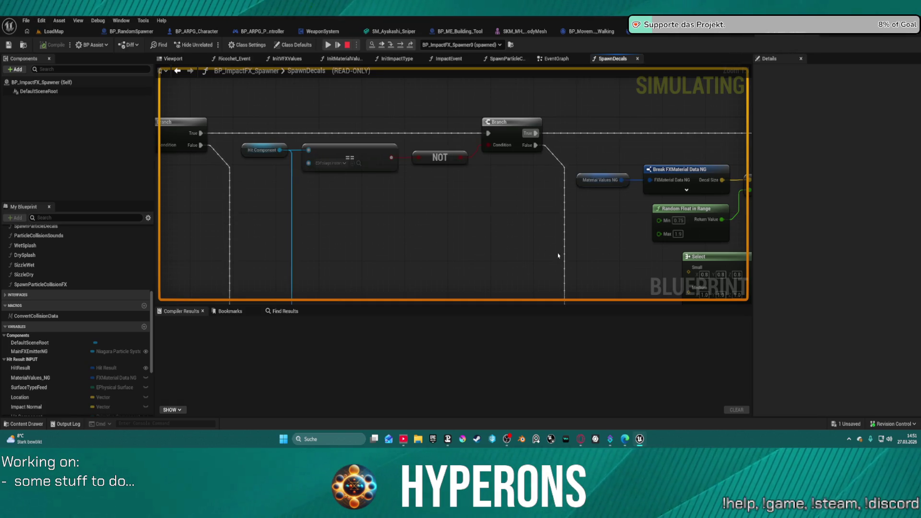
pyautogui.moveTo(560, 253)
pyautogui.mouseDown()
pyautogui.moveTo(477, 98)
pyautogui.moveTo(379, 72)
pyautogui.moveTo(249, 103)
pyautogui.moveTo(376, 204)
pyautogui.moveTo(449, 226)
pyautogui.mouseUp()
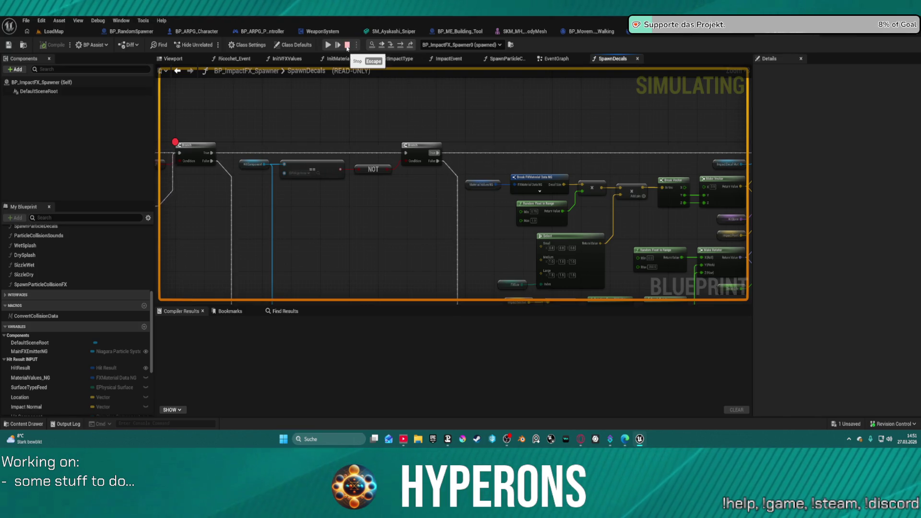
# Remove the Branch node's breakpoint, set one on Spawn Decal at Location, and resume the game
pyautogui.rightClick(201, 150)
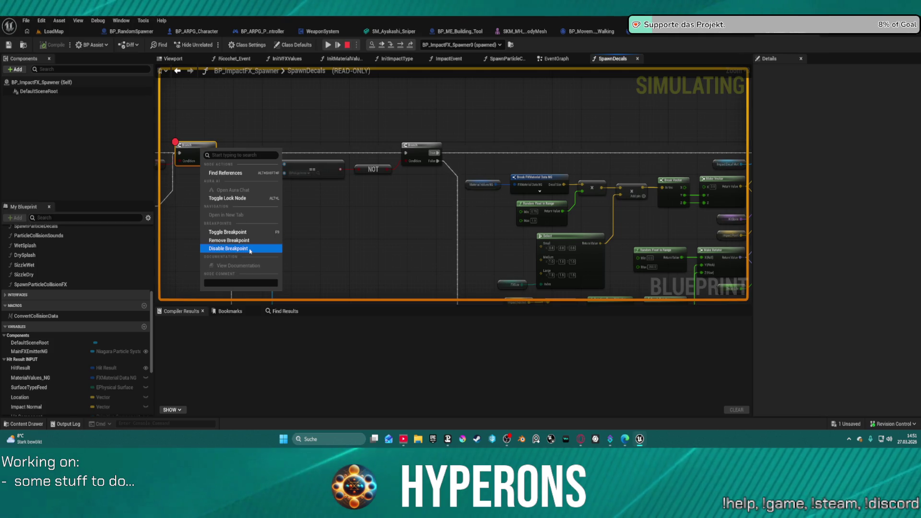
pyautogui.click(276, 239)
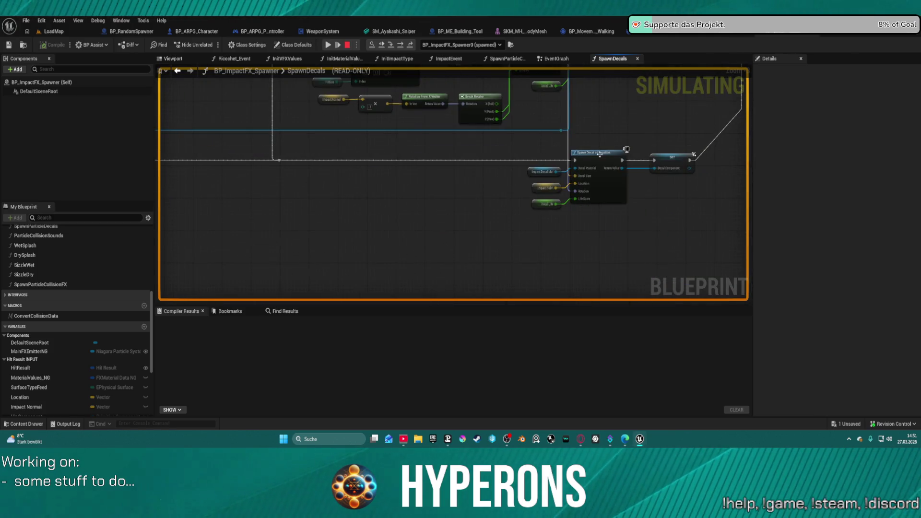
pyautogui.rightClick(599, 156)
pyautogui.click(633, 269)
pyautogui.moveTo(568, 148)
pyautogui.mouseDown()
pyautogui.moveTo(568, 262)
pyautogui.moveTo(634, 191)
pyautogui.moveTo(892, 201)
pyautogui.moveTo(738, 207)
pyautogui.moveTo(432, 189)
pyautogui.moveTo(648, 190)
pyautogui.moveTo(799, 216)
pyautogui.moveTo(745, 208)
pyautogui.mouseUp()
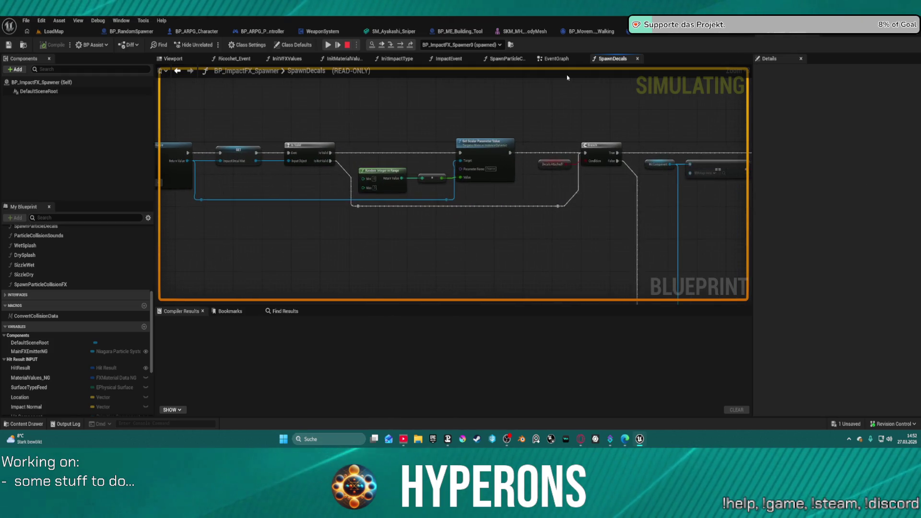
pyautogui.click(330, 45)
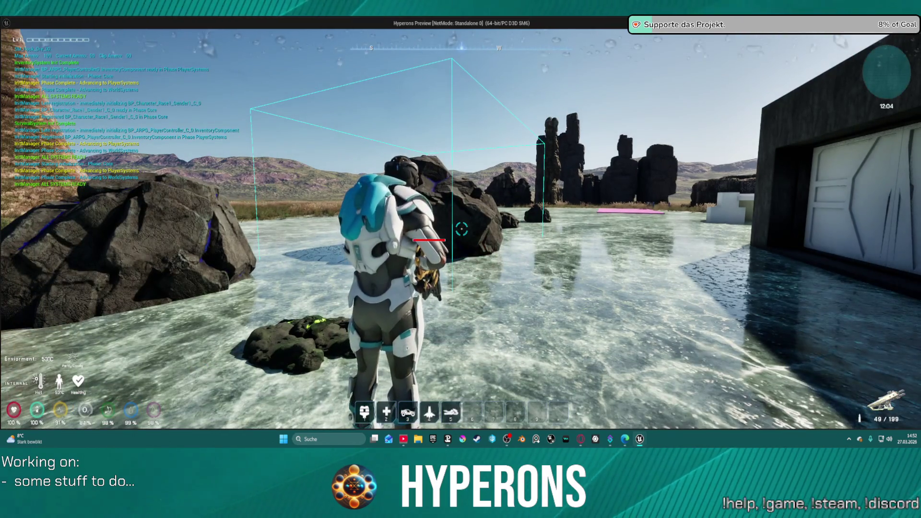
# Walk to the rock, fire repeated shots at it to test decals, then stop the preview
pyautogui.press('w')
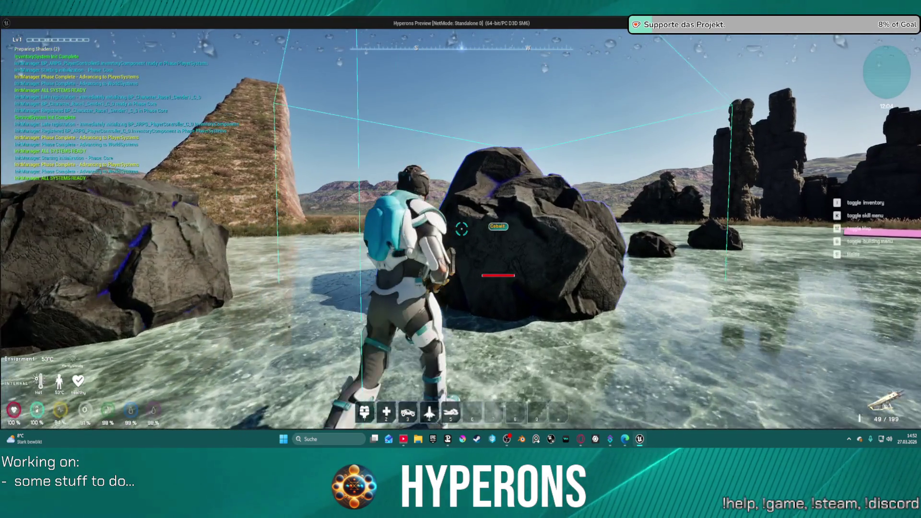
pyautogui.press('w')
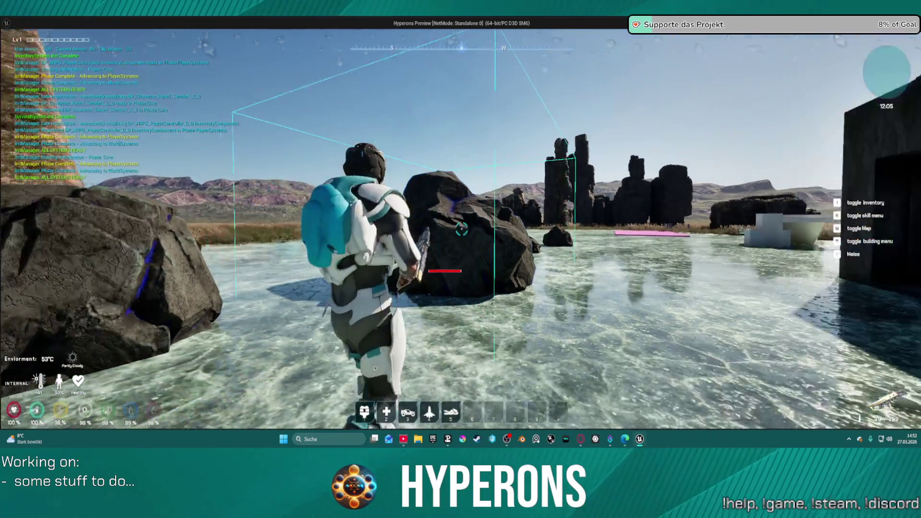
pyautogui.click(462, 229)
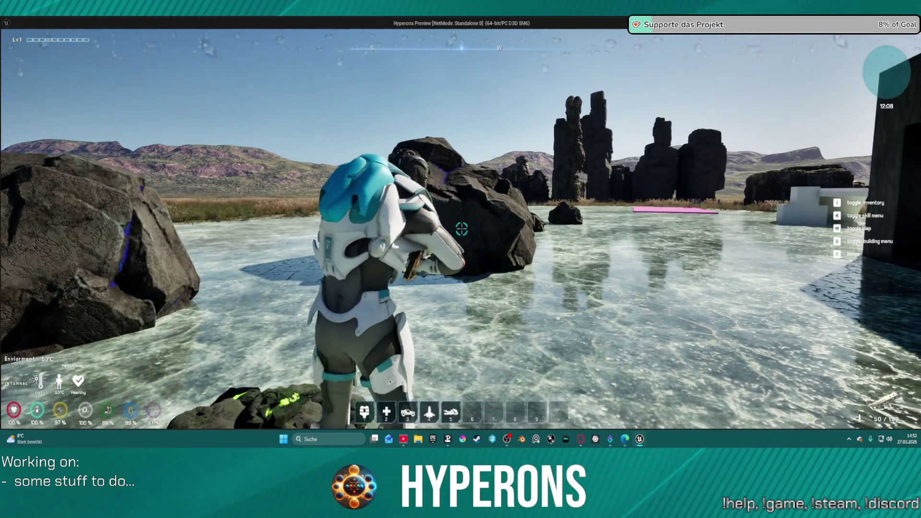
pyautogui.click(462, 229)
pyautogui.click(461, 230)
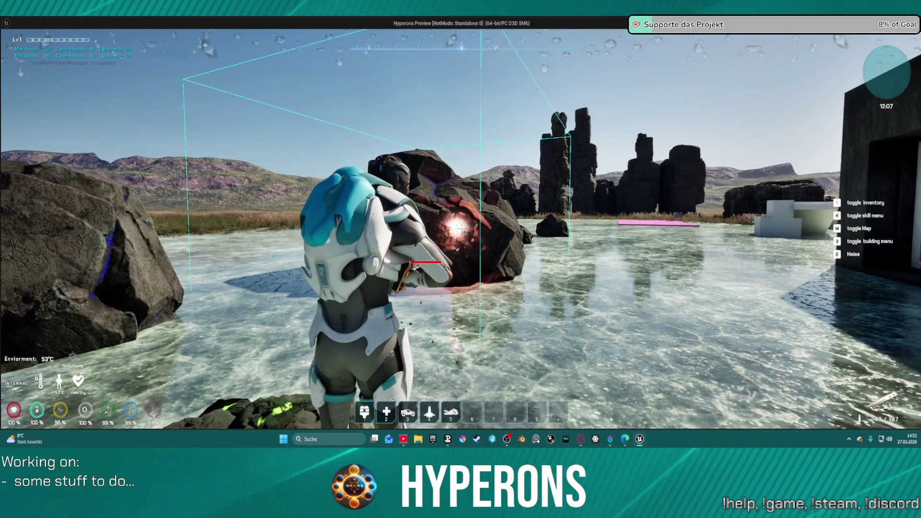
pyautogui.click(462, 230)
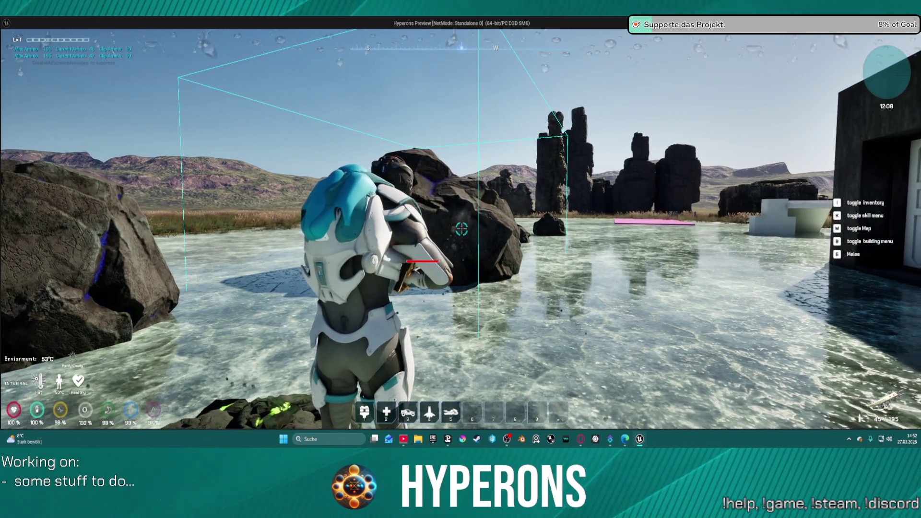
pyautogui.click(462, 230)
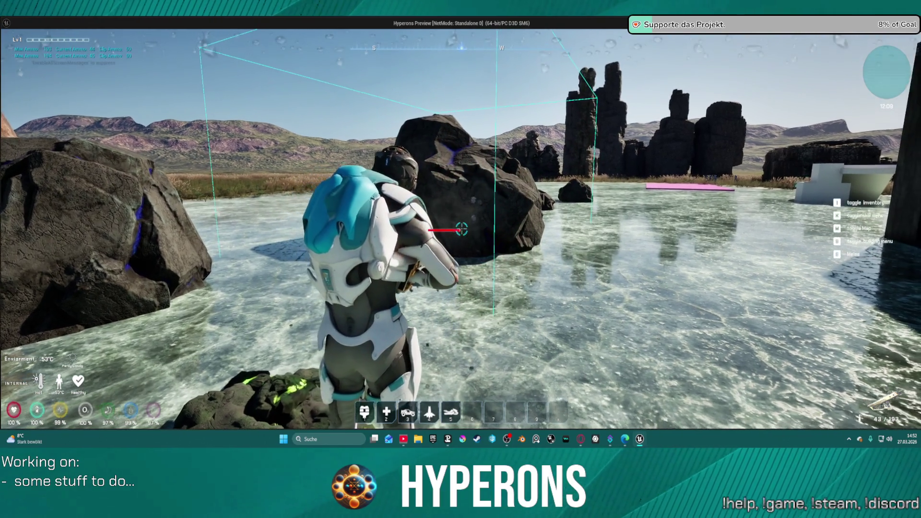
pyautogui.click(462, 229)
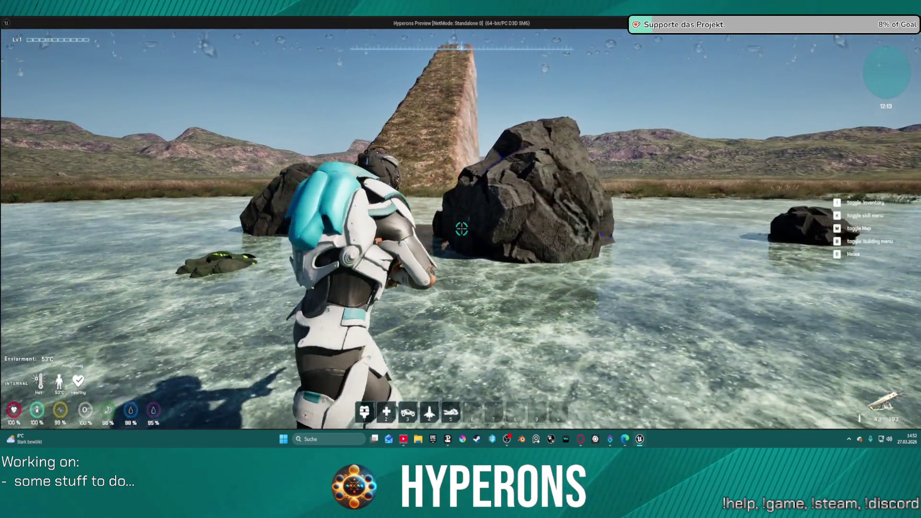
pyautogui.click(462, 229)
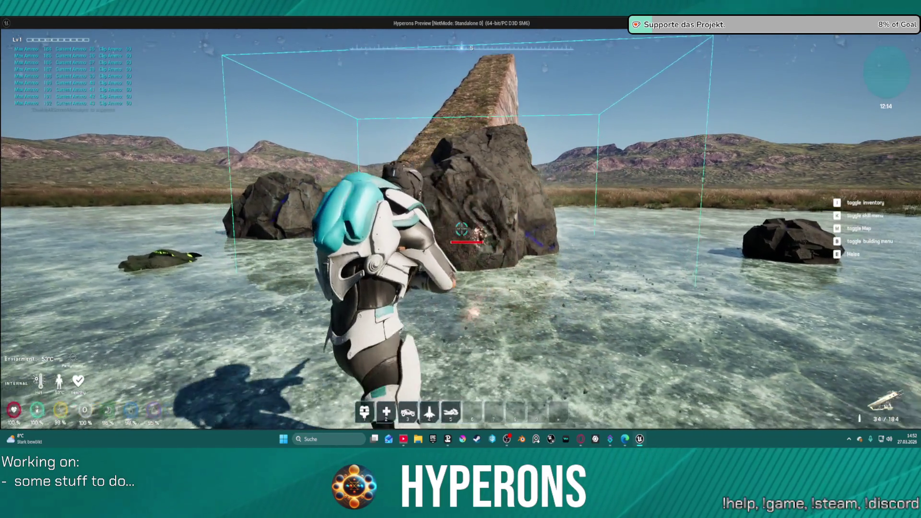
pyautogui.click(462, 228)
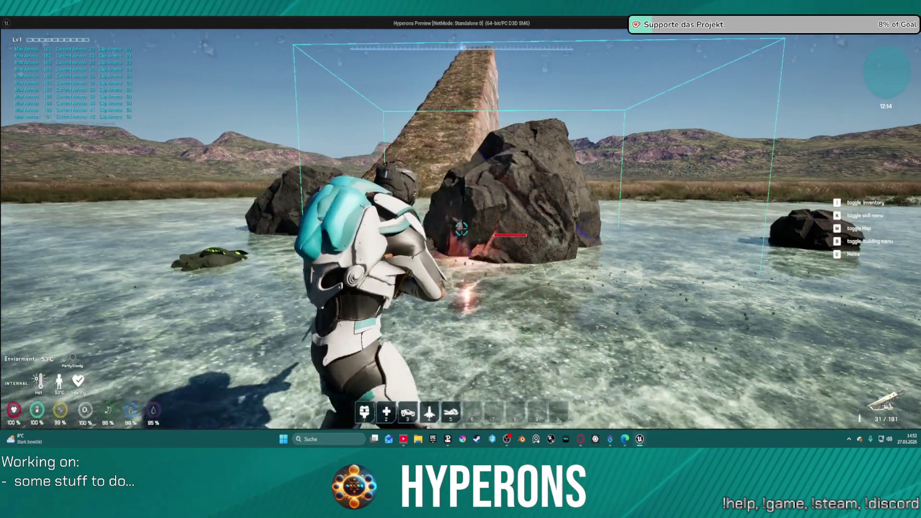
pyautogui.press('w')
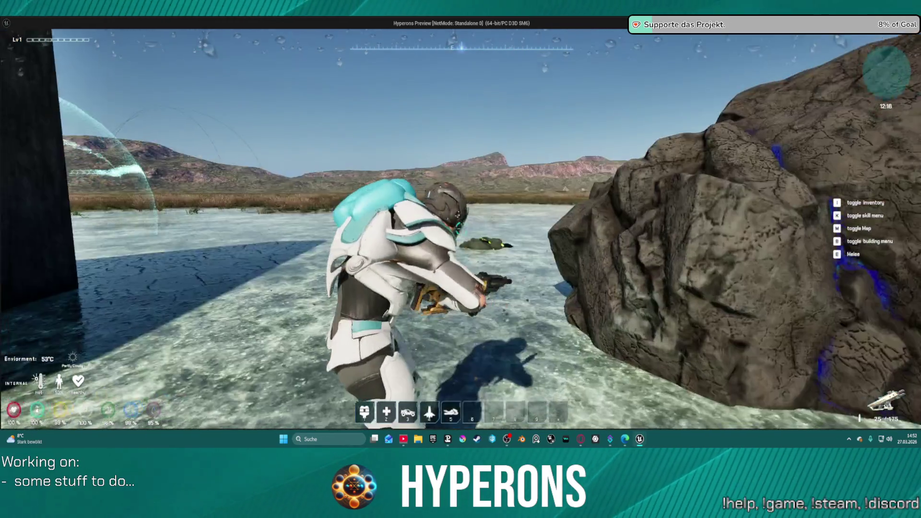
pyautogui.press('Escape')
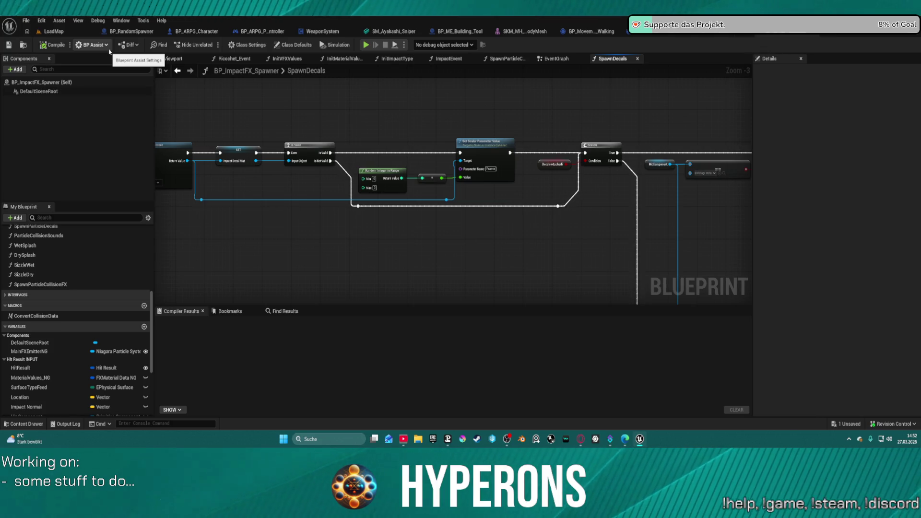
# Zoom in on the NOT node and second Branch, and open the == node's class choice
pyautogui.moveTo(733, 130)
pyautogui.mouseDown()
pyautogui.moveTo(495, 109)
pyautogui.moveTo(460, 192)
pyautogui.mouseUp()
pyautogui.scroll(3, 457, 191)
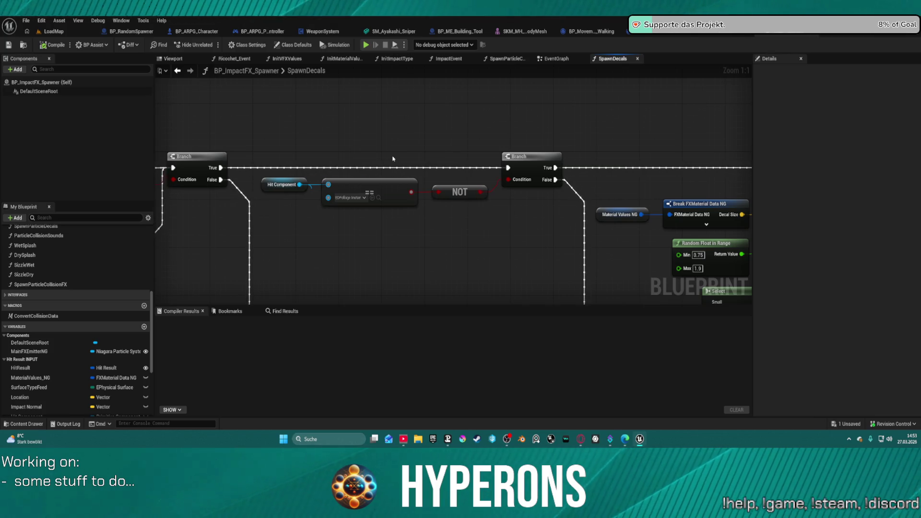
pyautogui.click(349, 198)
pyautogui.write('foaliage')
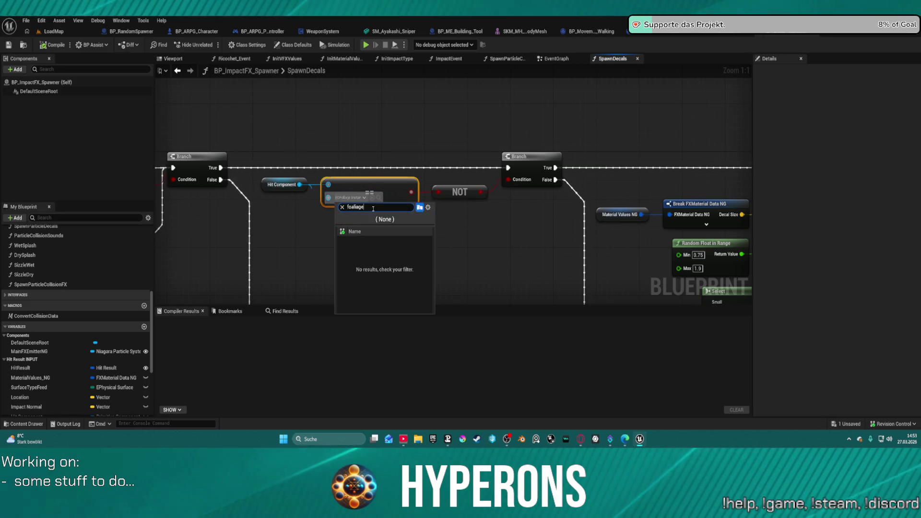
# Refine the class search text to find the foliage instance class
pyautogui.press('BackSpace')
pyautogui.press('BackSpace')
pyautogui.press('BackSpace')
pyautogui.write('liage')
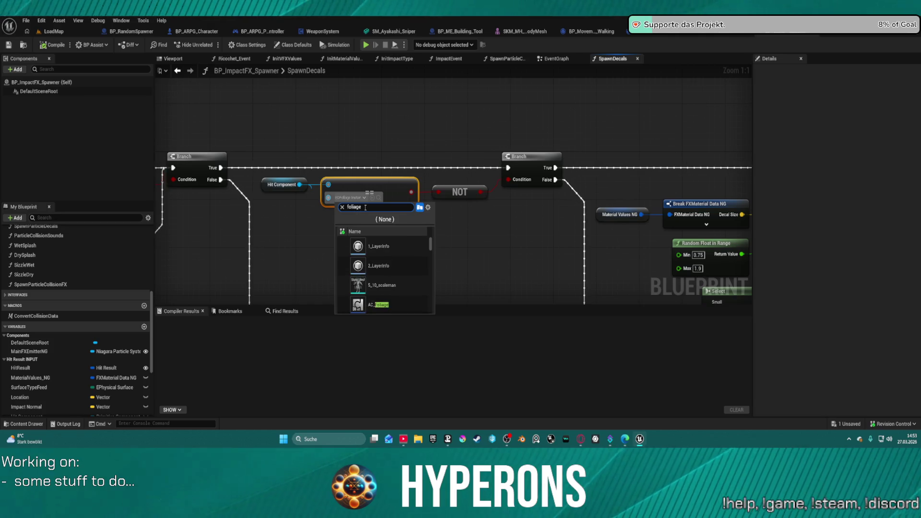
pyautogui.write('sti')
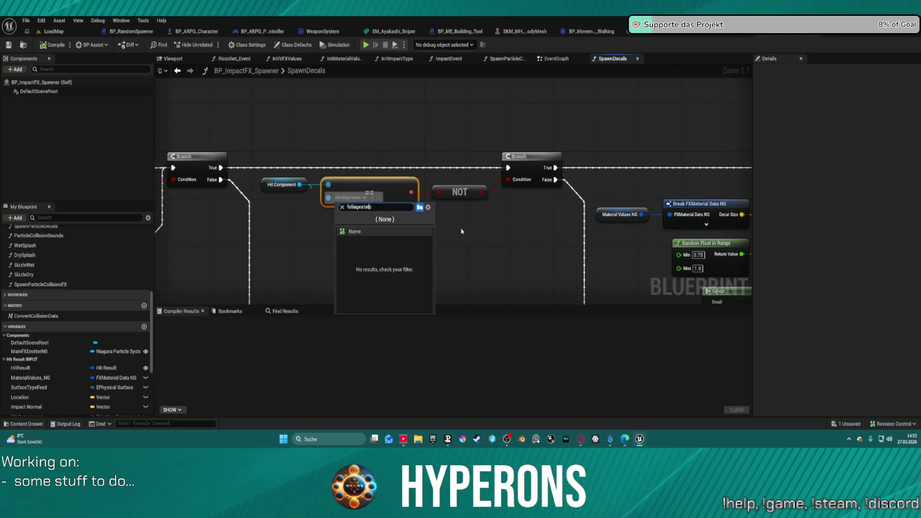
pyautogui.press('Left')
pyautogui.press('Left')
pyautogui.press('Left')
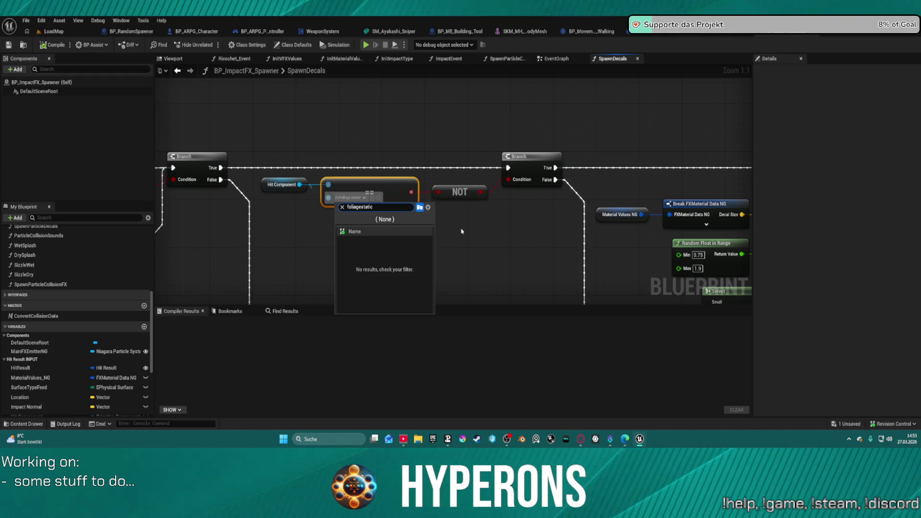
pyautogui.write('instanced')
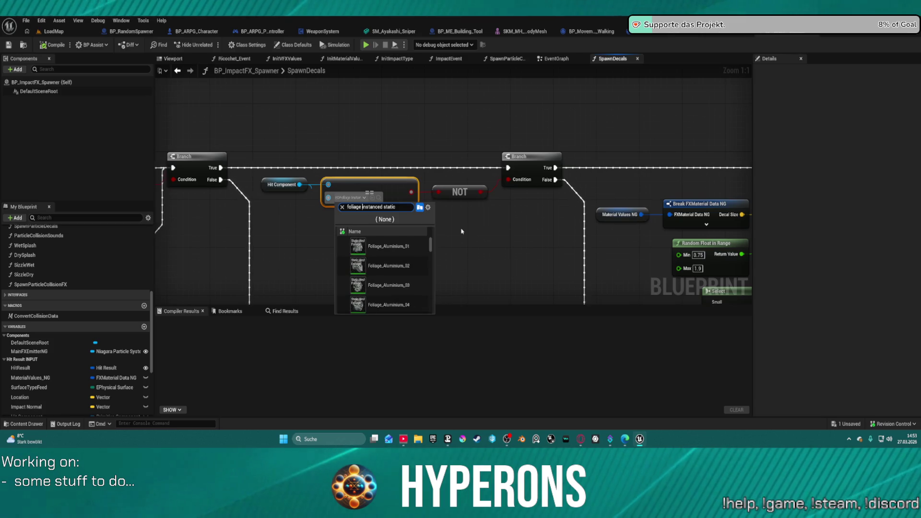
# Browse the foliage class results, dismiss the list unchanged, and reopen the == node's class choice
pyautogui.scroll(-10, 386, 289)
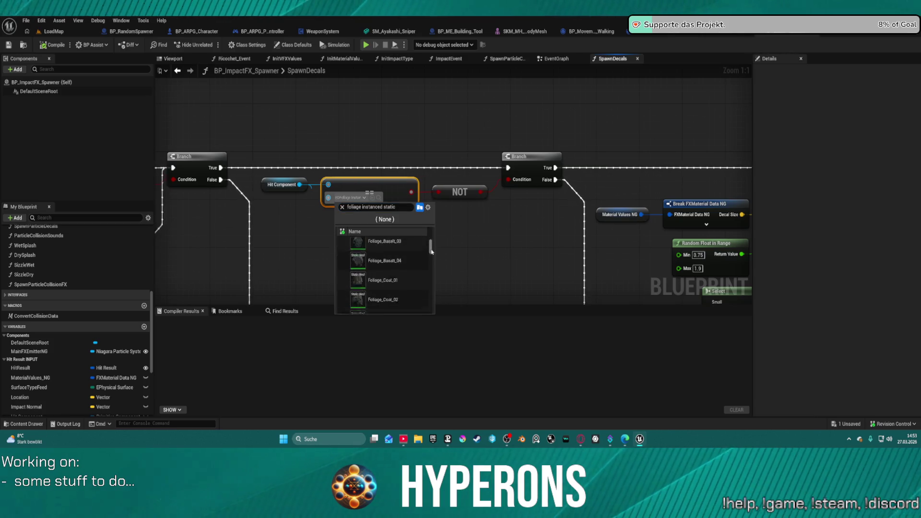
pyautogui.scroll(-10, 432, 281)
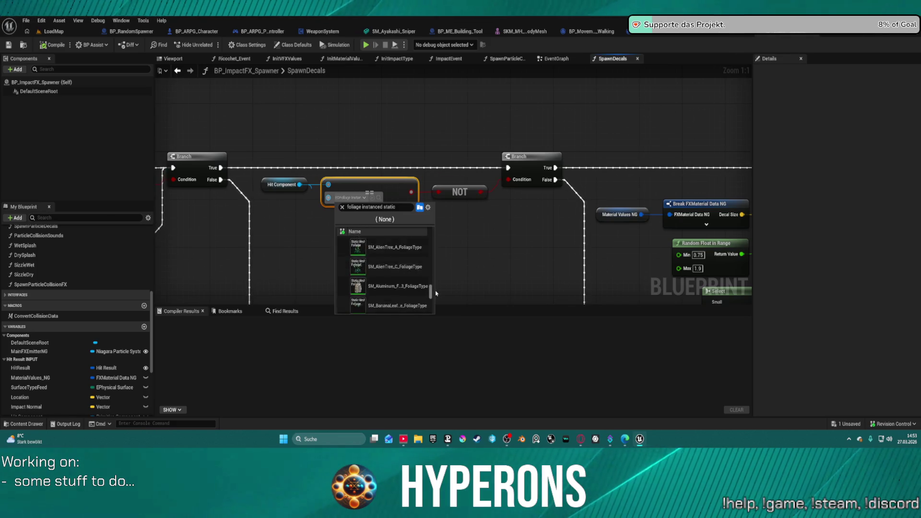
pyautogui.scroll(-10, 427, 287)
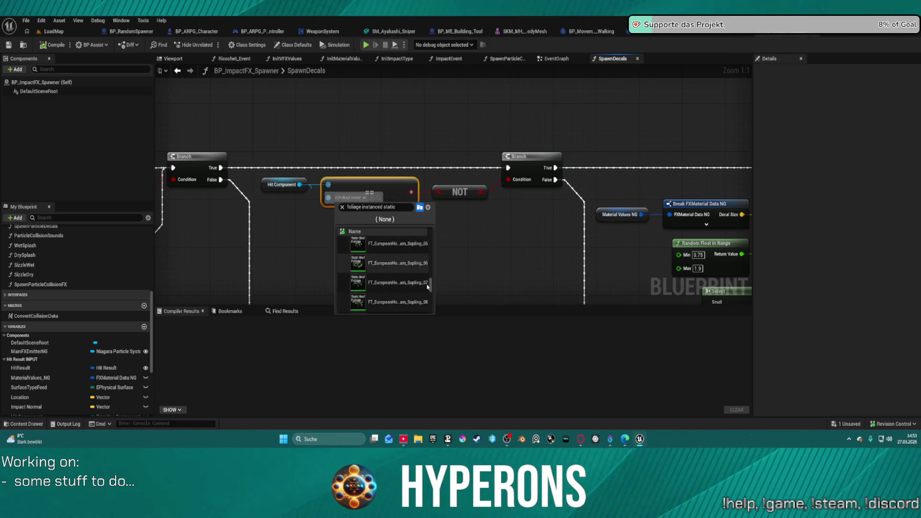
pyautogui.scroll(-10, 428, 287)
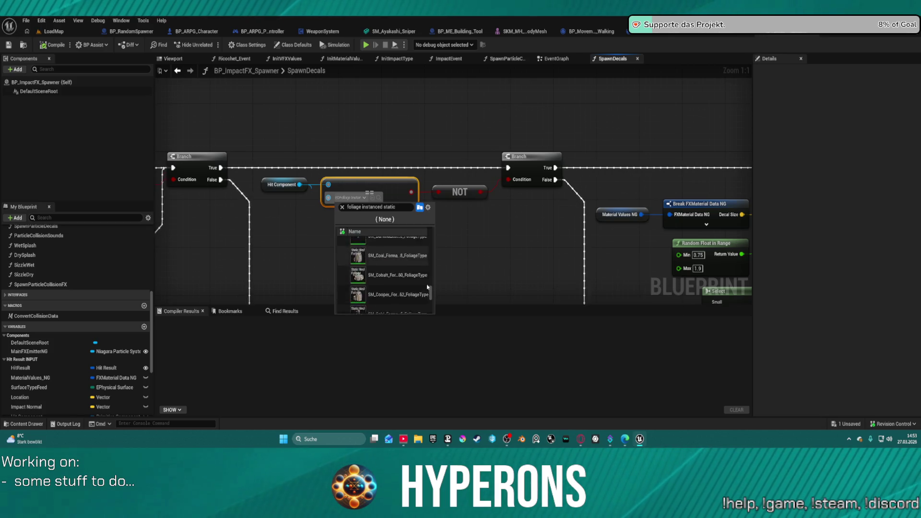
pyautogui.scroll(3, 427, 287)
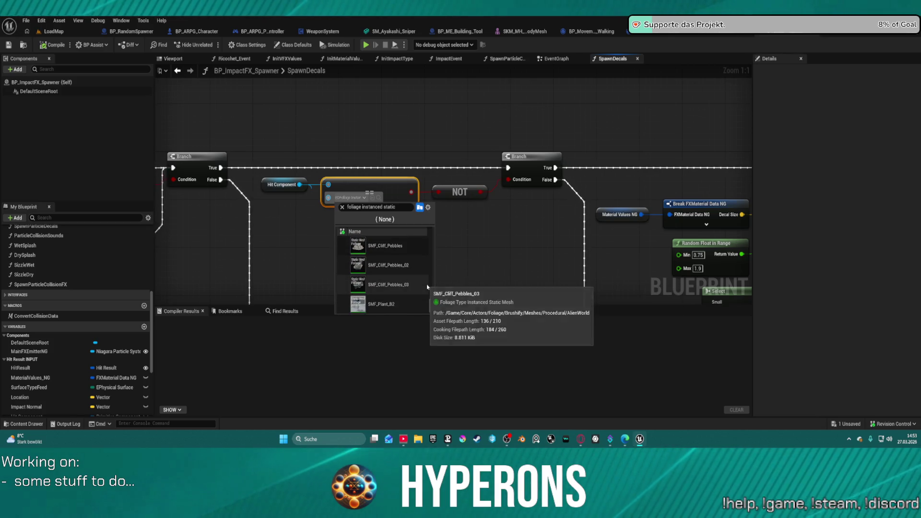
pyautogui.scroll(10, 427, 287)
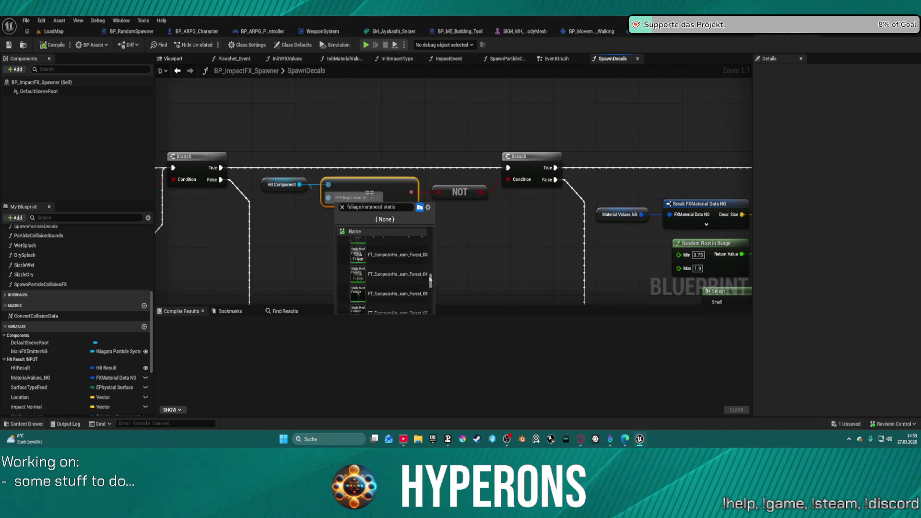
pyautogui.scroll(15, 429, 279)
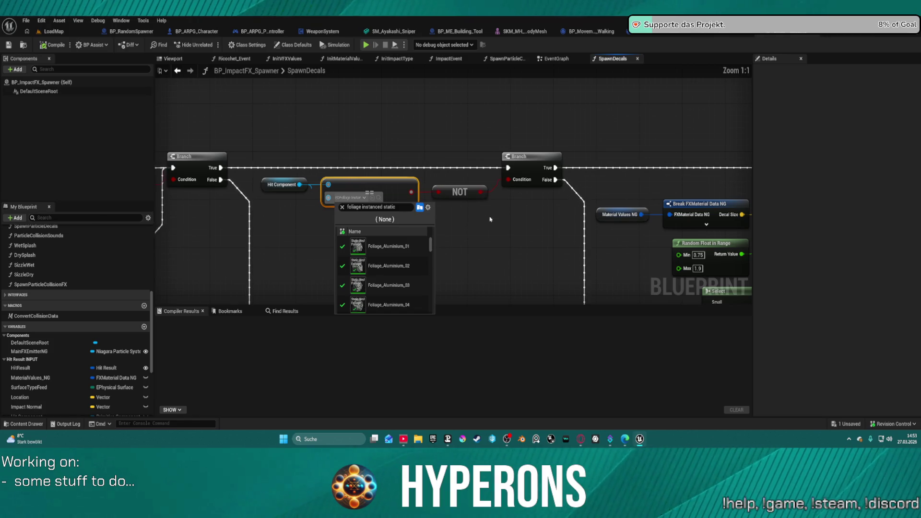
pyautogui.click(508, 225)
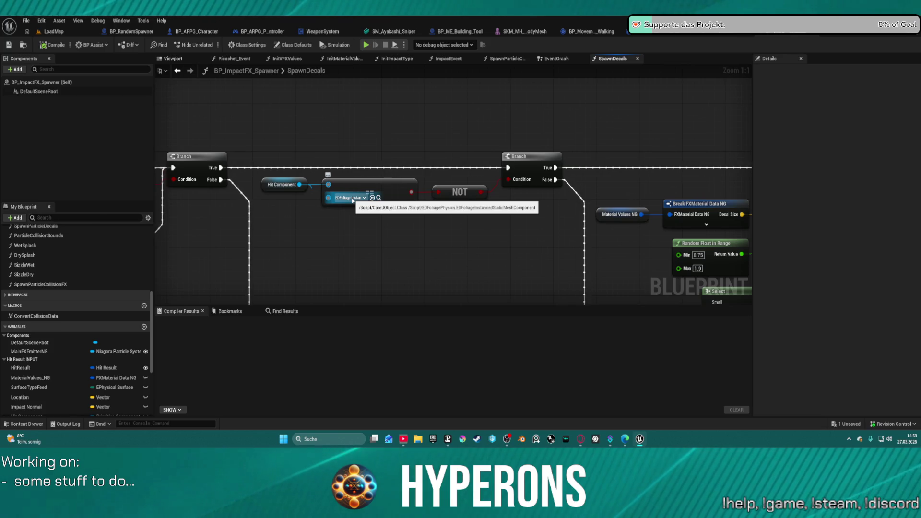
pyautogui.click(353, 199)
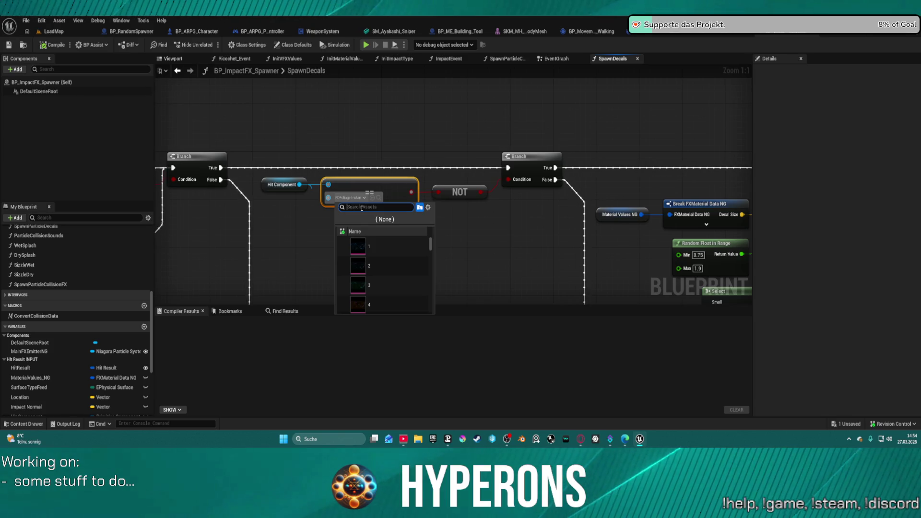
pyautogui.write('Efo')
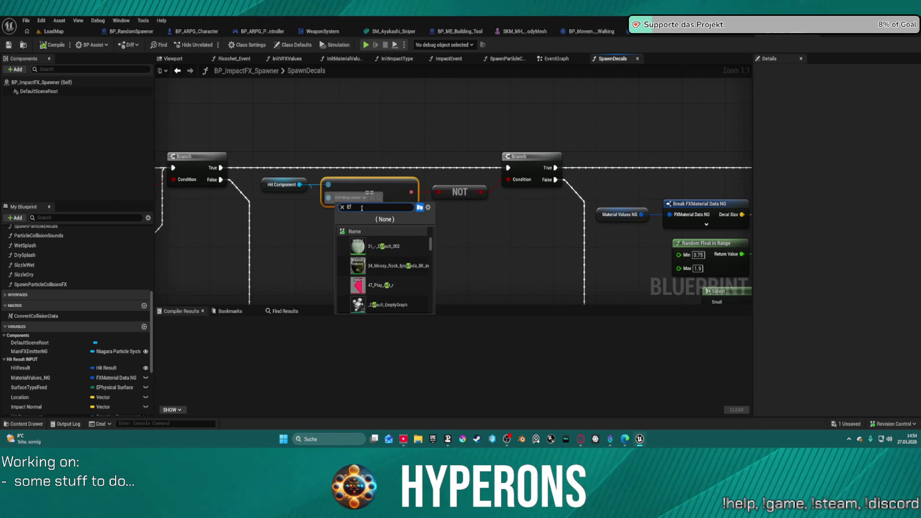
pyautogui.write('l')
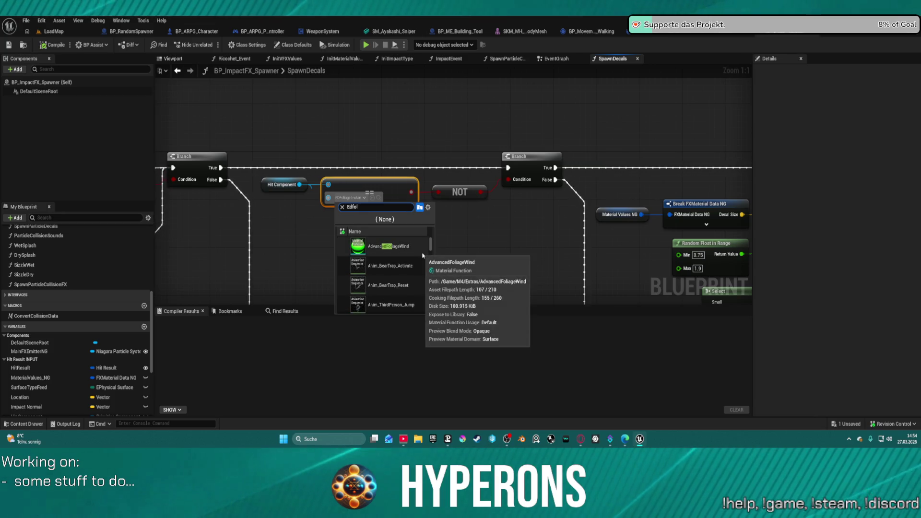
pyautogui.write('iag')
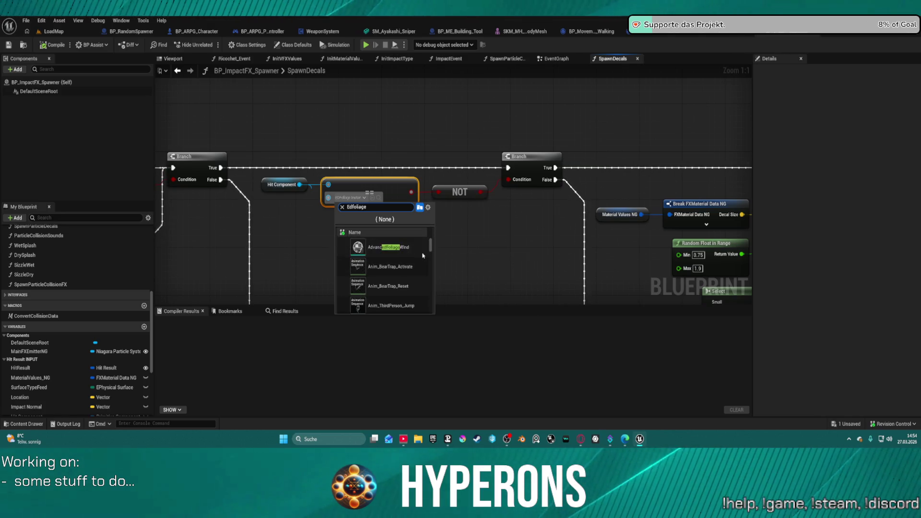
pyautogui.write('e')
pyautogui.scroll(-5, 417, 282)
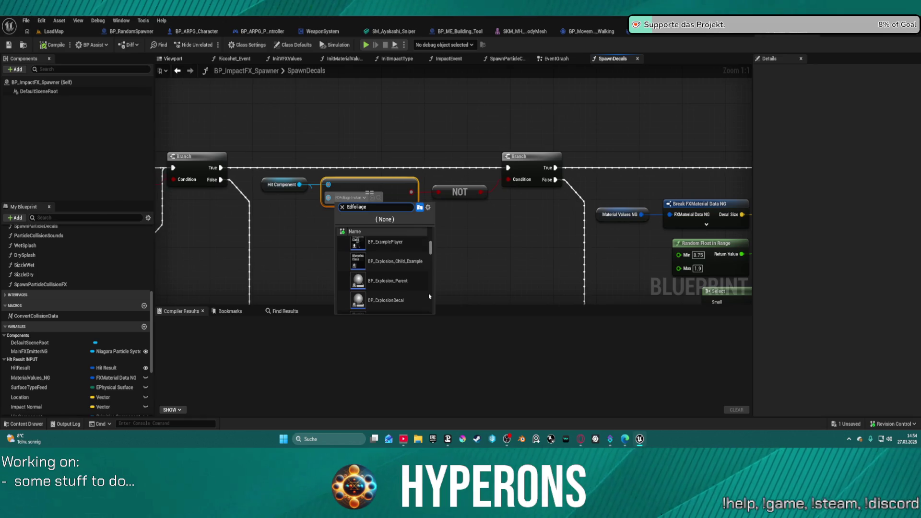
pyautogui.scroll(3, 428, 294)
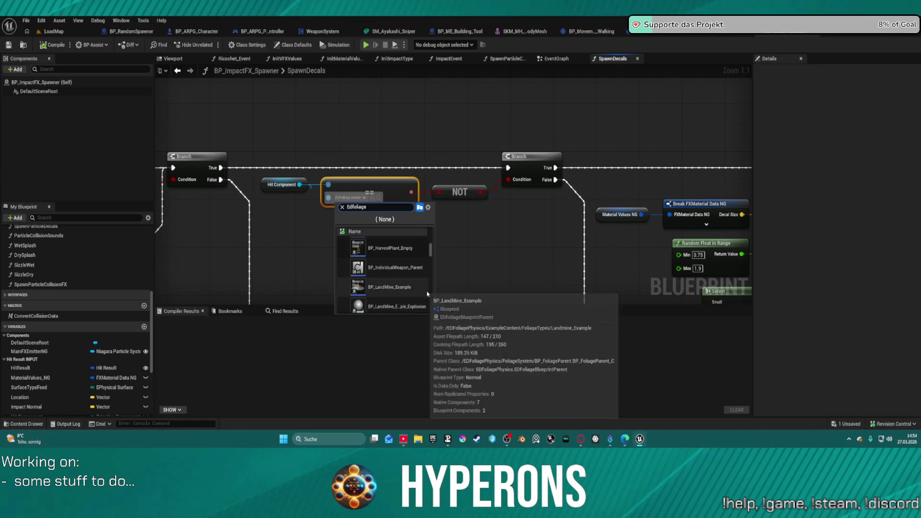
pyautogui.scroll(3, 428, 294)
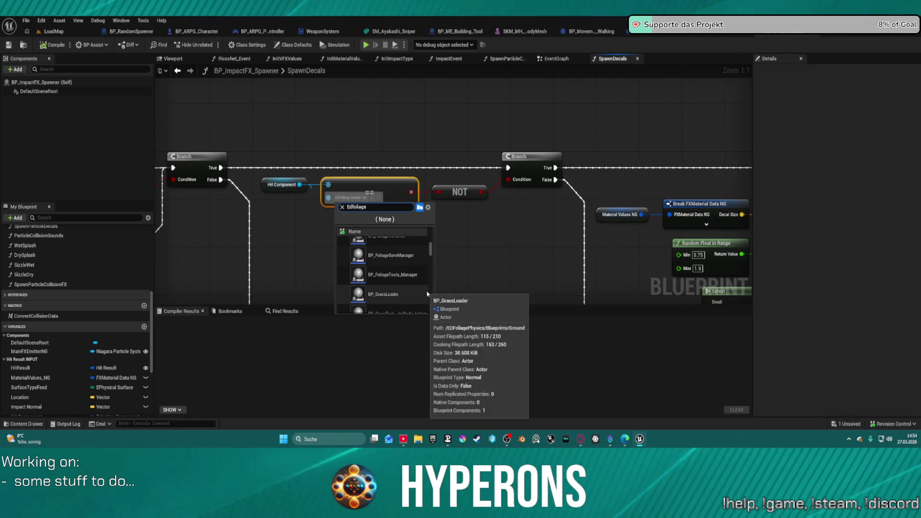
pyautogui.scroll(4, 427, 294)
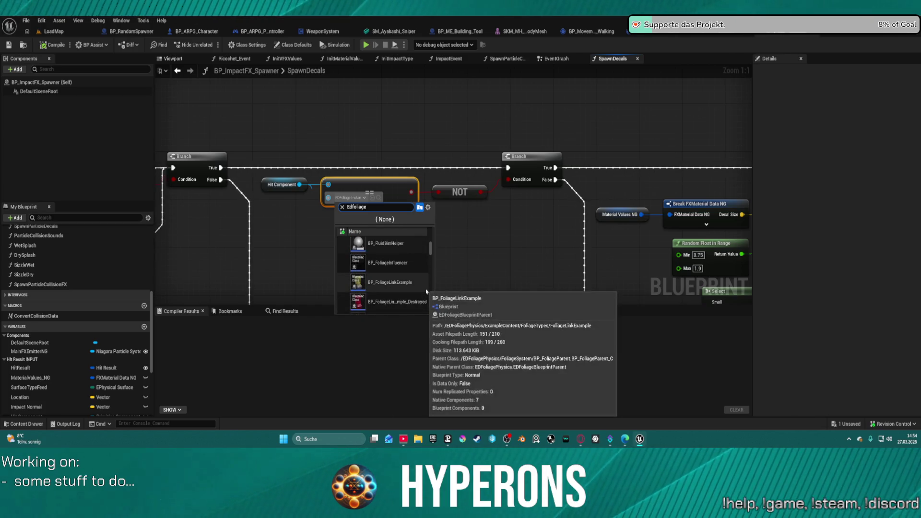
pyautogui.scroll(3, 425, 292)
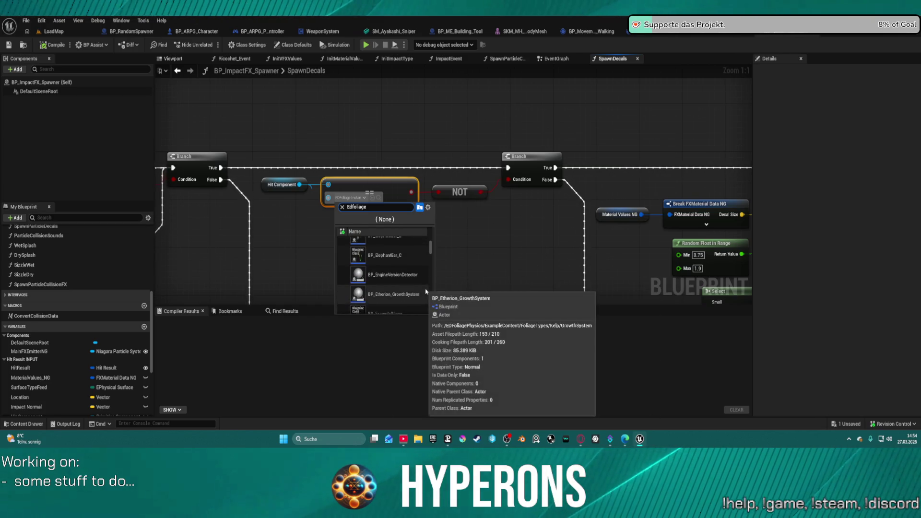
pyautogui.scroll(1, 426, 292)
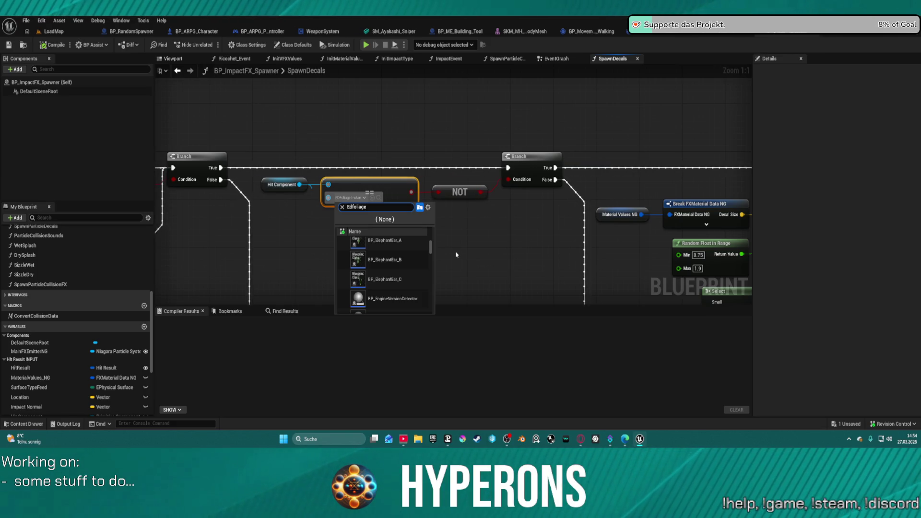
pyautogui.press('BackSpace')
pyautogui.press('BackSpace')
pyautogui.press('BackSpace')
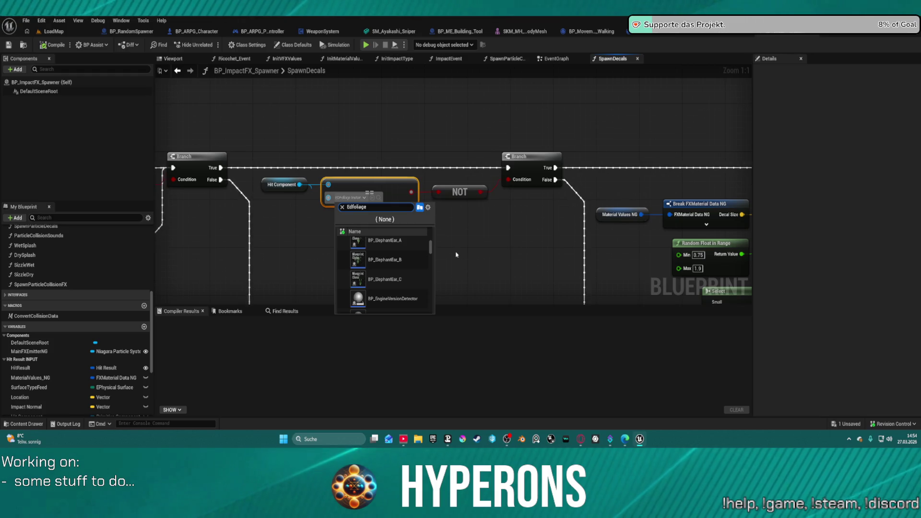
pyautogui.write('R')
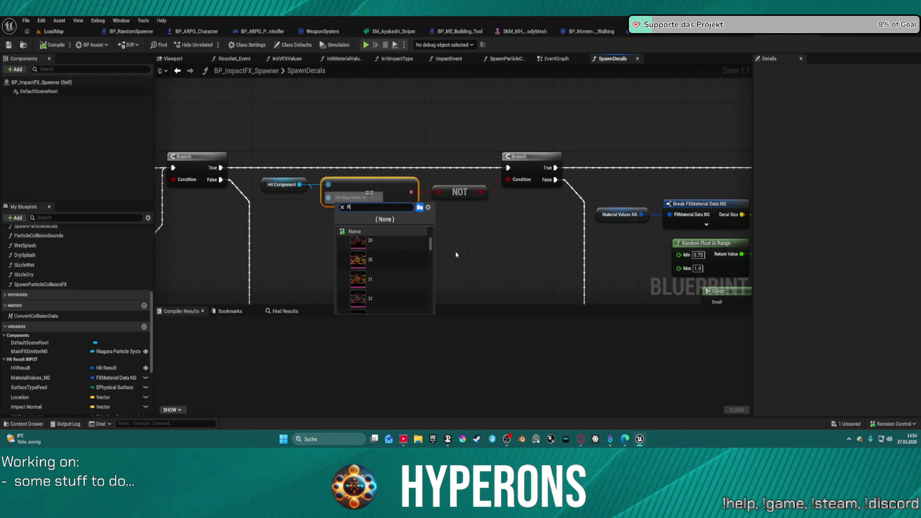
pyautogui.write('andomspa')
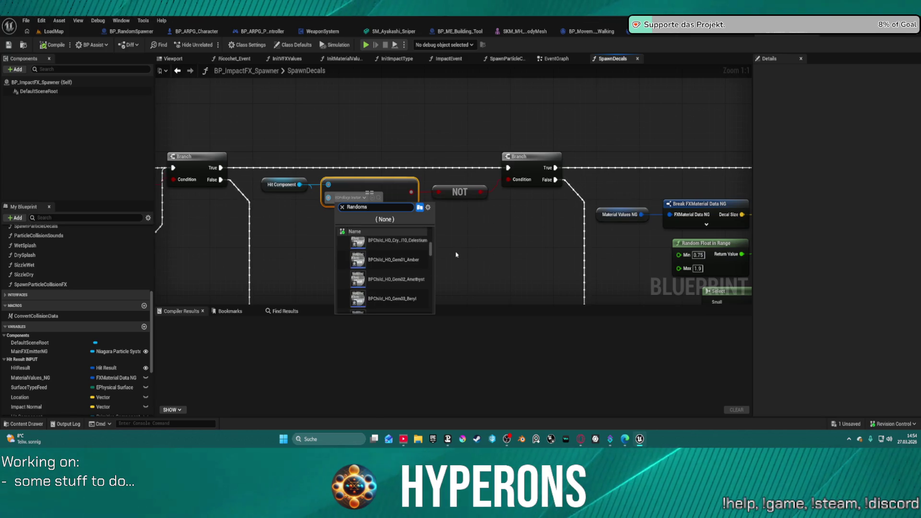
pyautogui.click(455, 234)
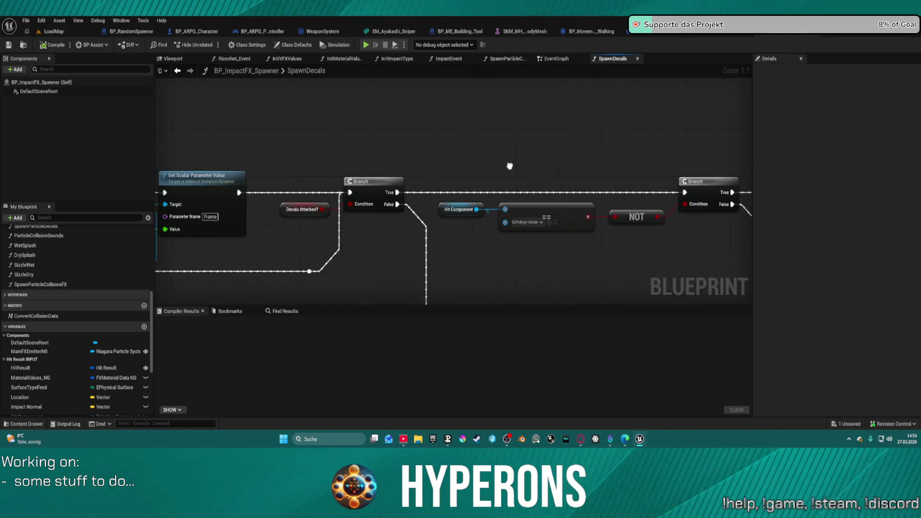
pyautogui.rightClick(425, 114)
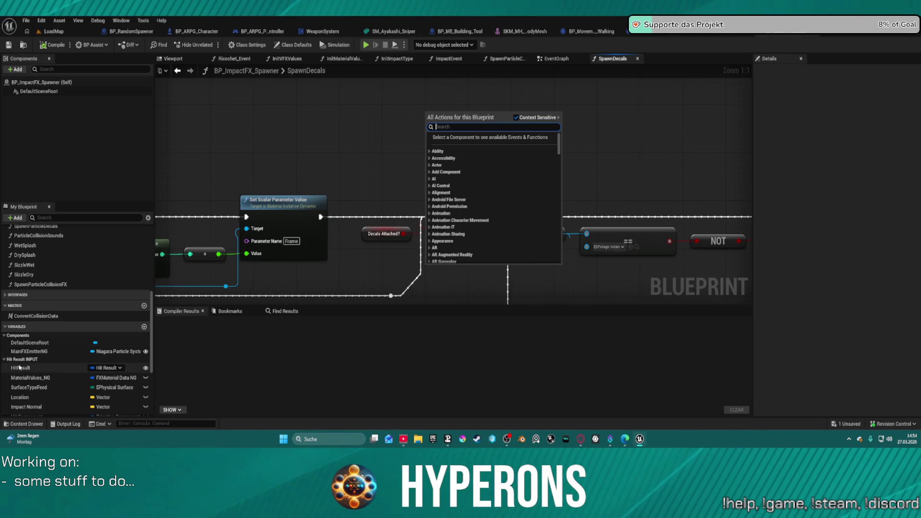
pyautogui.moveTo(20, 367)
pyautogui.mouseDown()
pyautogui.moveTo(385, 79)
pyautogui.moveTo(424, 92)
pyautogui.moveTo(395, 96)
pyautogui.mouseUp()
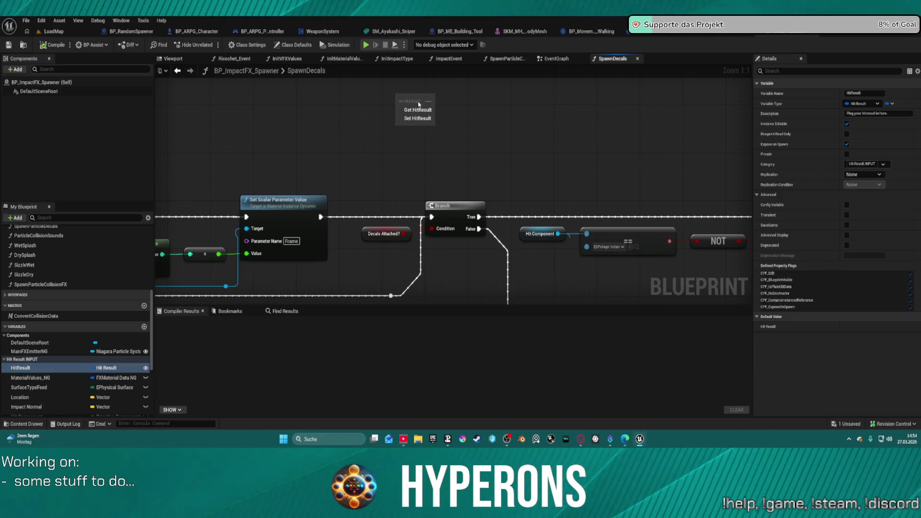
# Add a HitResult getter and break it with a Break Hit Result node
pyautogui.click(423, 112)
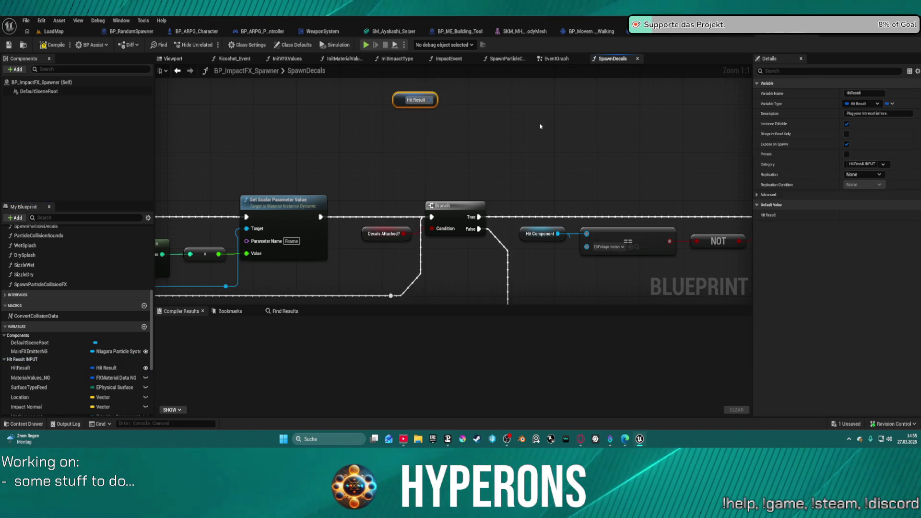
pyautogui.moveTo(431, 100); pyautogui.dragTo(480, 121)
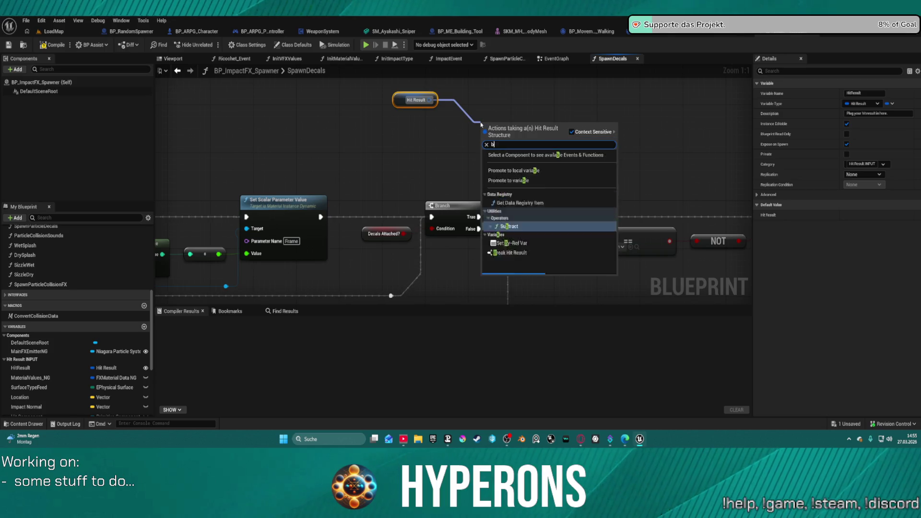
pyautogui.write('break hit')
pyautogui.press('Return')
pyautogui.click(530, 154)
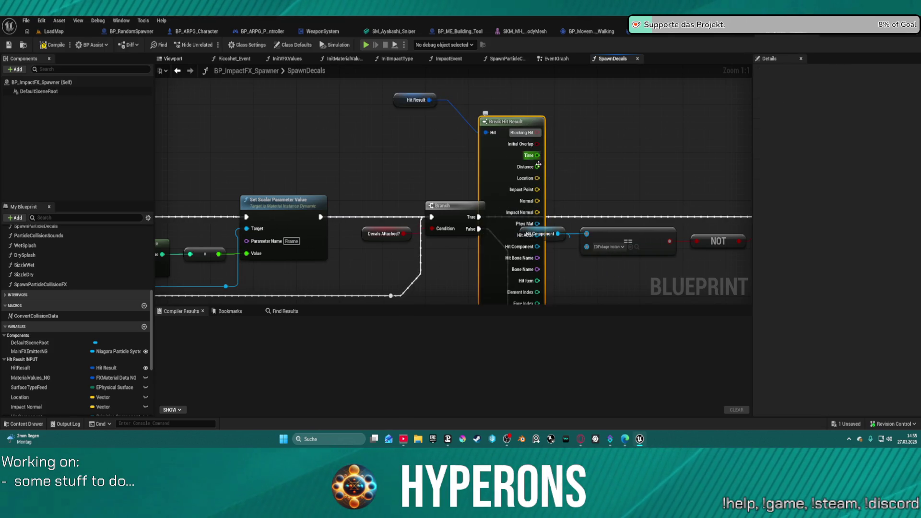
pyautogui.moveTo(492, 141); pyautogui.dragTo(444, 99)
# Wire Hit Actor into the == node, move Hit Component aside, and collapse Break Hit Result
pyautogui.moveTo(489, 193); pyautogui.dragTo(586, 234)
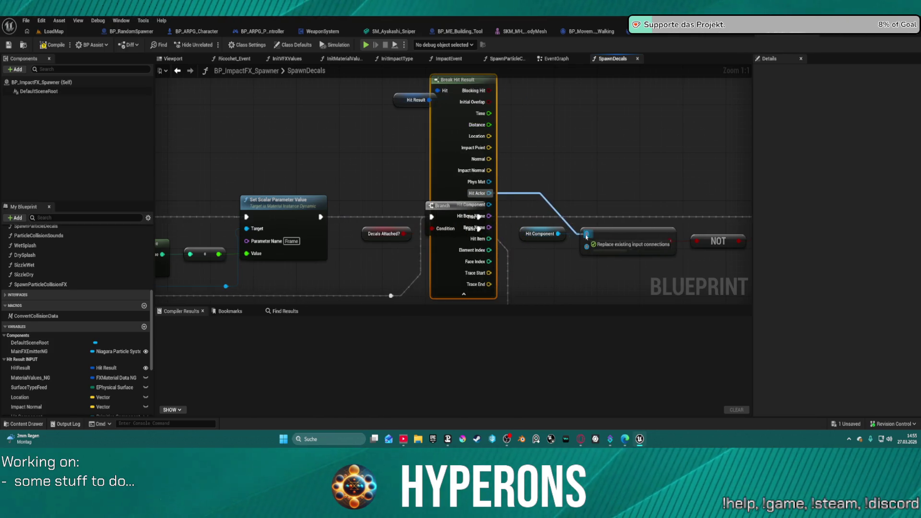
pyautogui.click(523, 233)
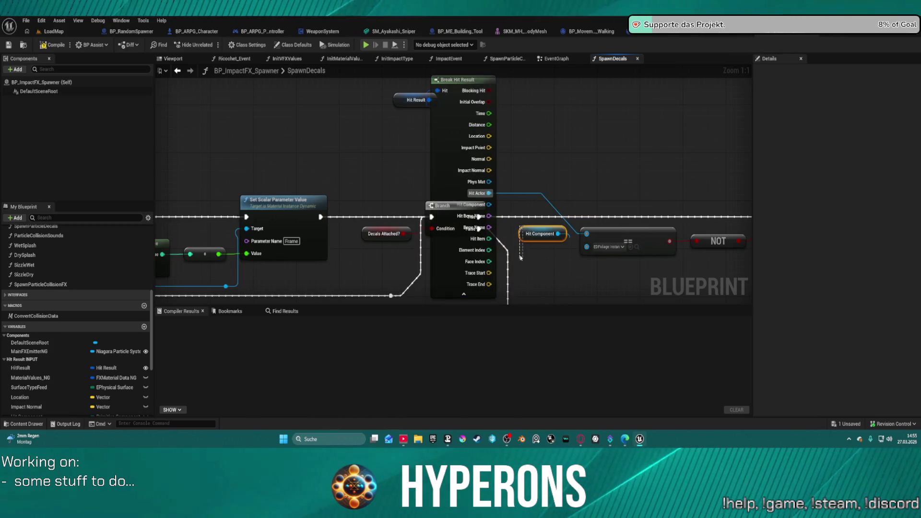
pyautogui.moveTo(523, 236)
pyautogui.mouseDown()
pyautogui.moveTo(536, 286)
pyautogui.moveTo(612, 297)
pyautogui.mouseUp()
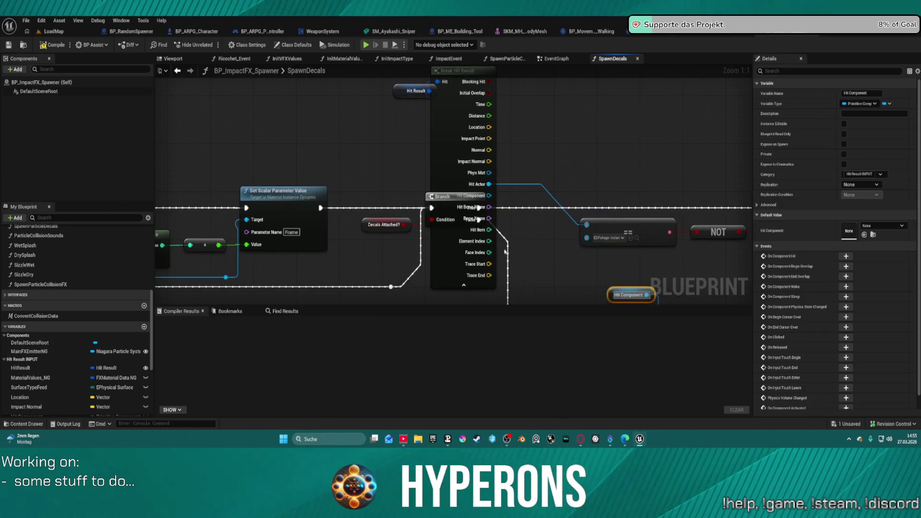
pyautogui.click(463, 287)
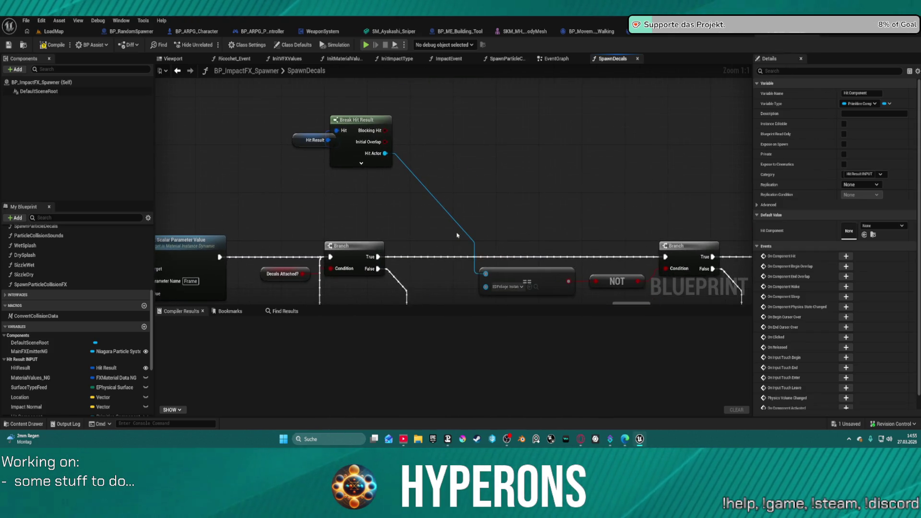
# Search 'randomspawn' in the == node's class choice and pick BP_RandomSpawner
pyautogui.click(509, 288)
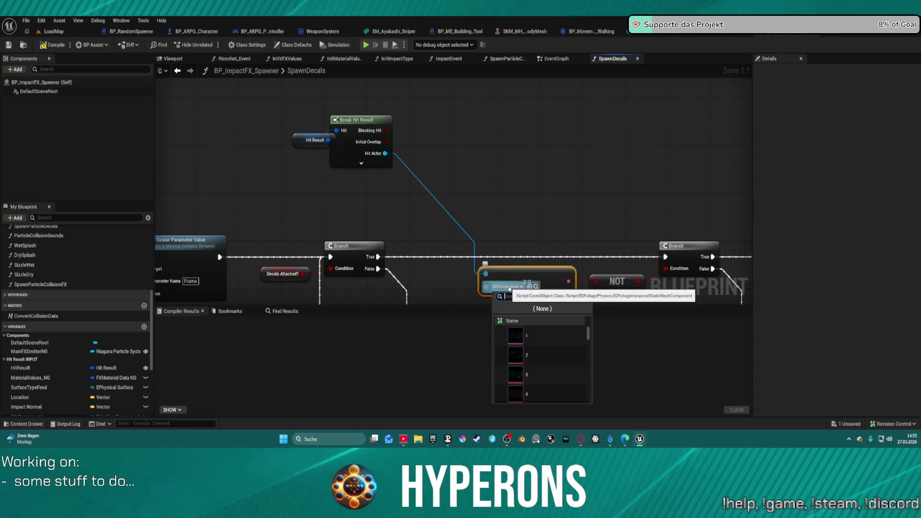
pyautogui.write('r')
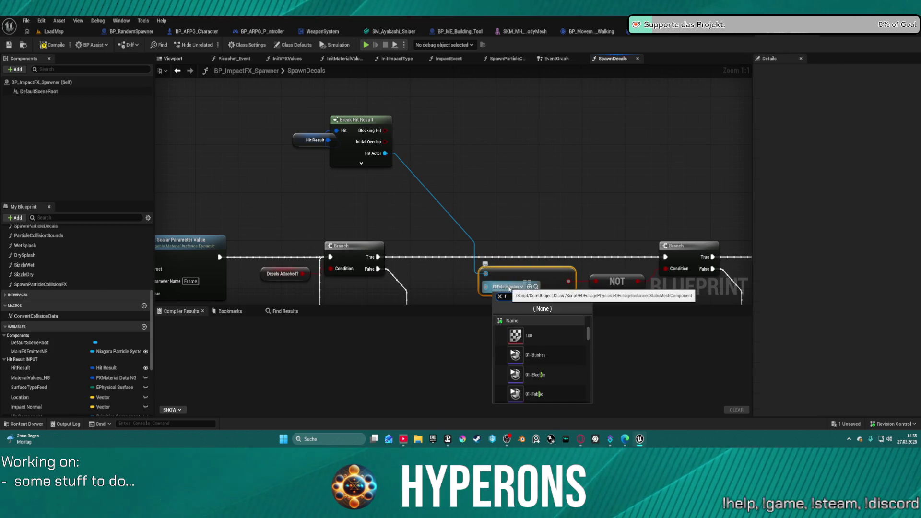
pyautogui.write('andomsp')
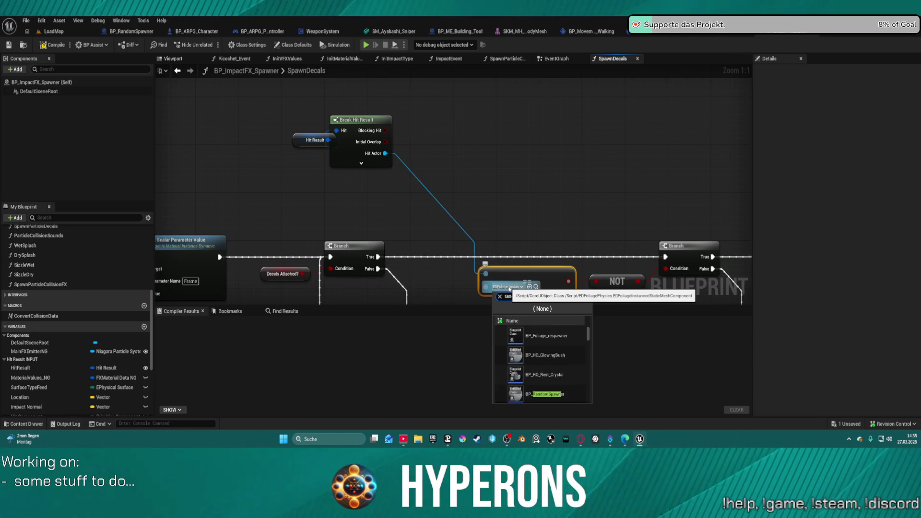
pyautogui.write('awn')
pyautogui.click(556, 394)
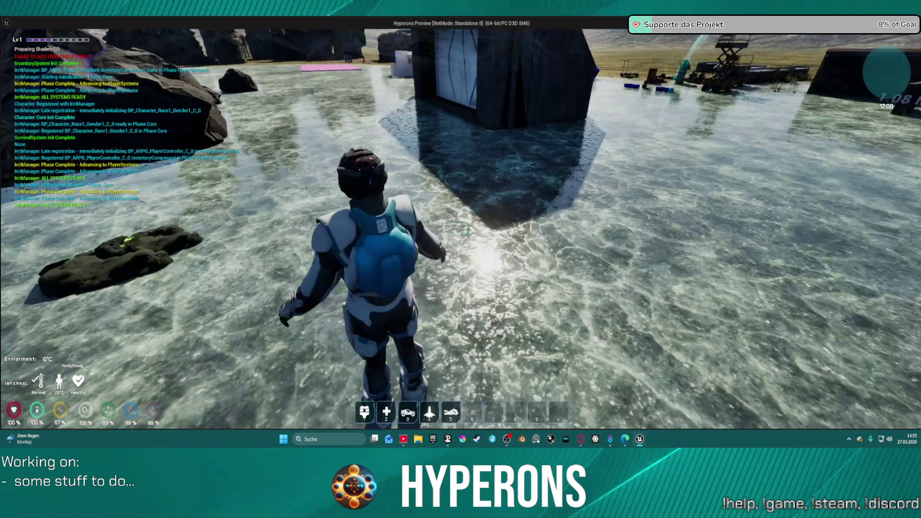
# In the running game, advance toward the rocks and fire the rifle at the rock repeatedly
pyautogui.press('i')
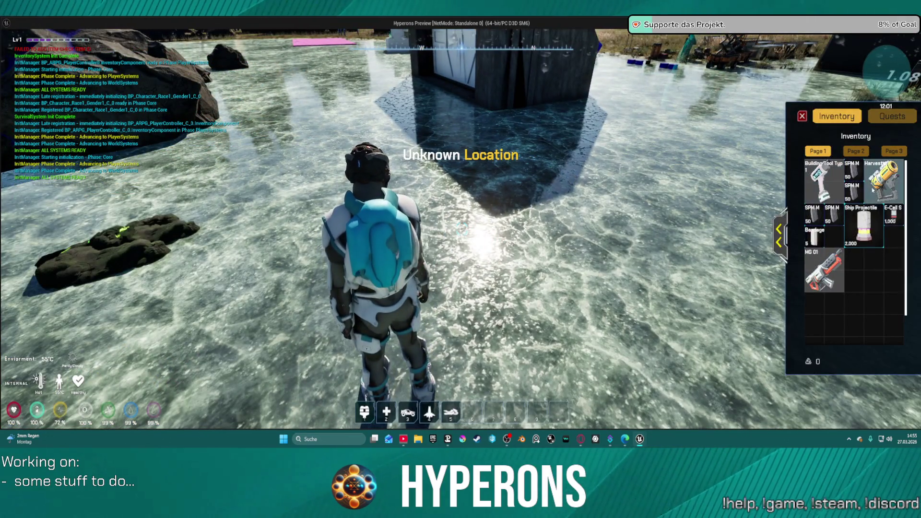
pyautogui.press('i')
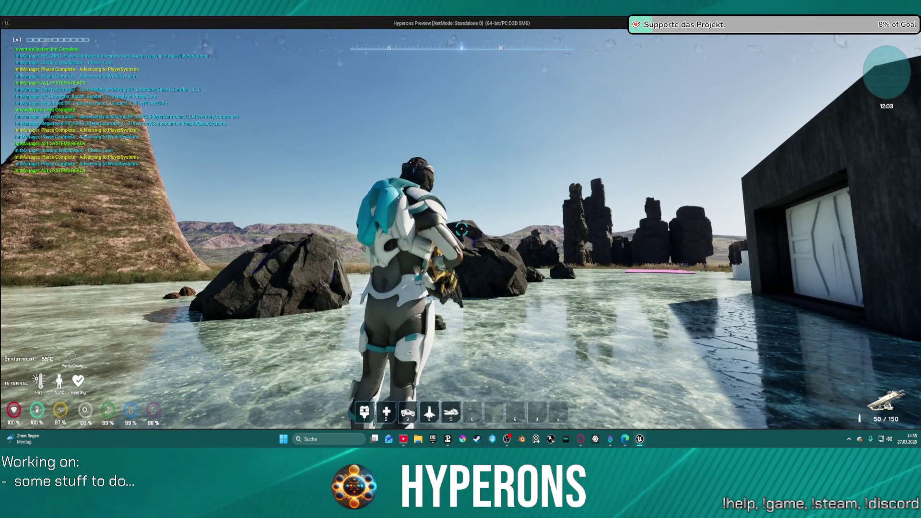
pyautogui.press('w')
pyautogui.click(462, 230)
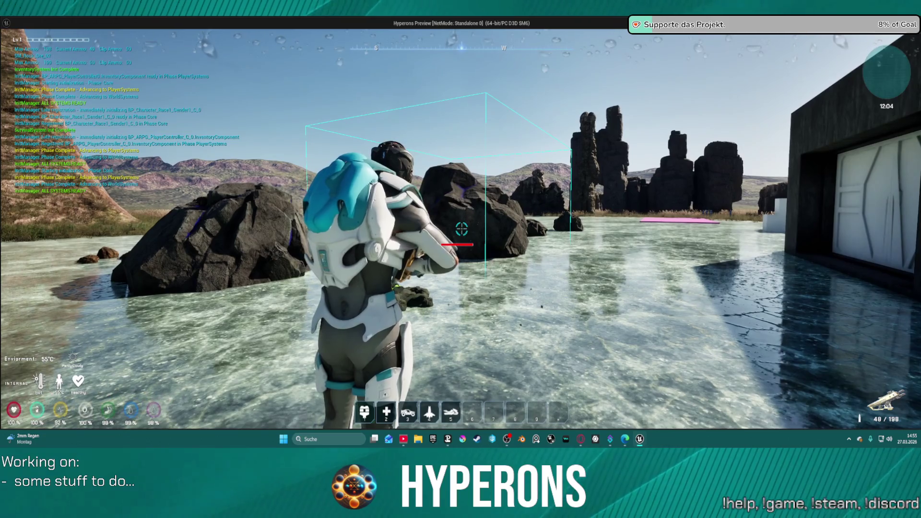
pyautogui.click(461, 230)
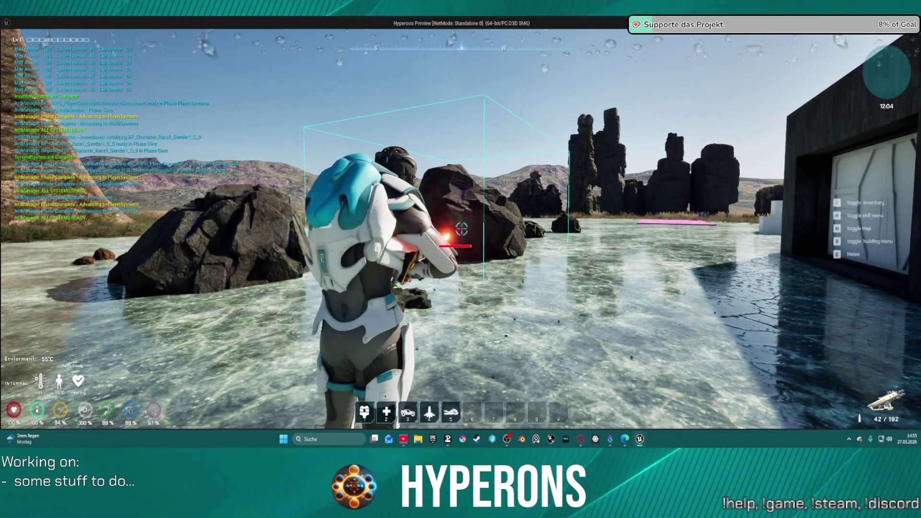
pyautogui.click(461, 229)
pyautogui.press('w')
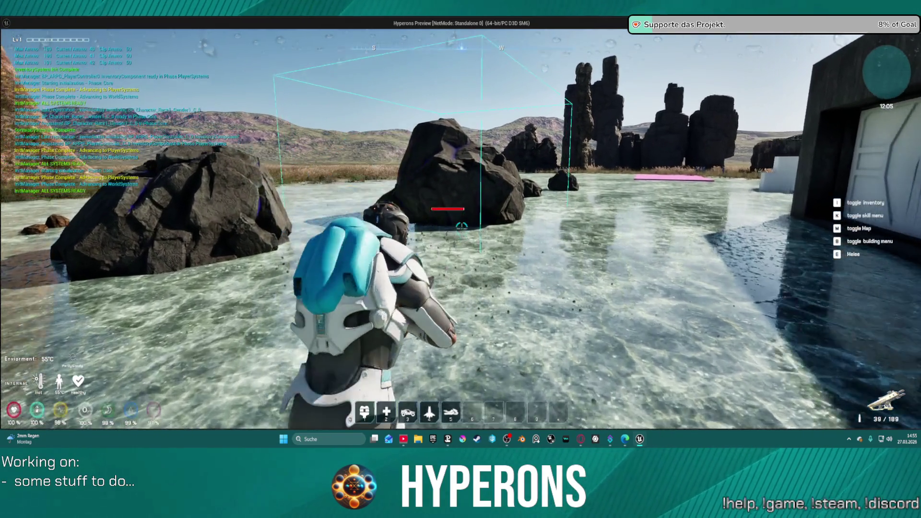
pyautogui.press('w')
pyautogui.click(461, 226)
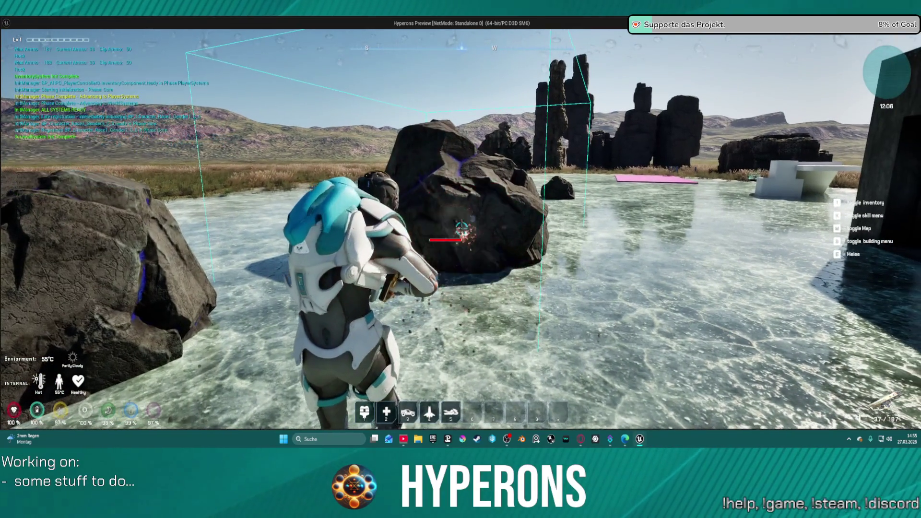
pyautogui.press('w')
pyautogui.click(462, 230)
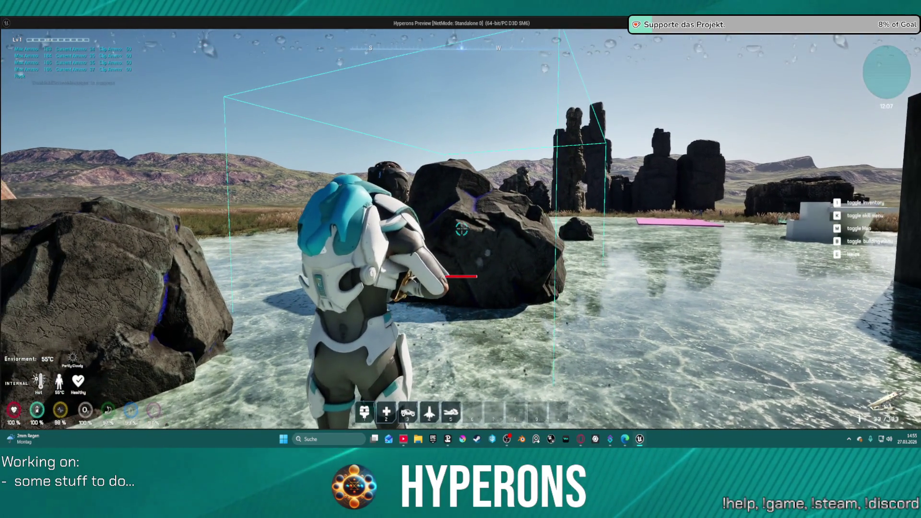
pyautogui.press('a')
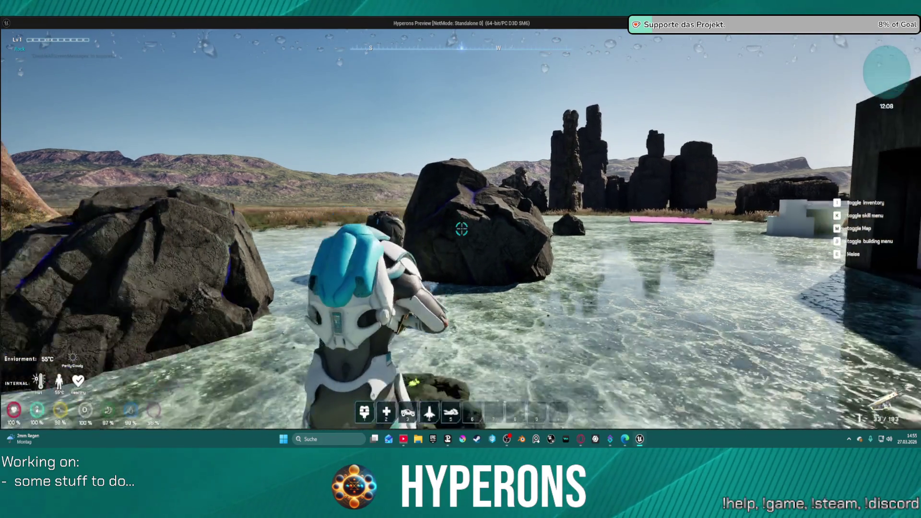
# Stop the game and add a breakpoint to the second Branch node in SpawnDecals
pyautogui.press('Escape')
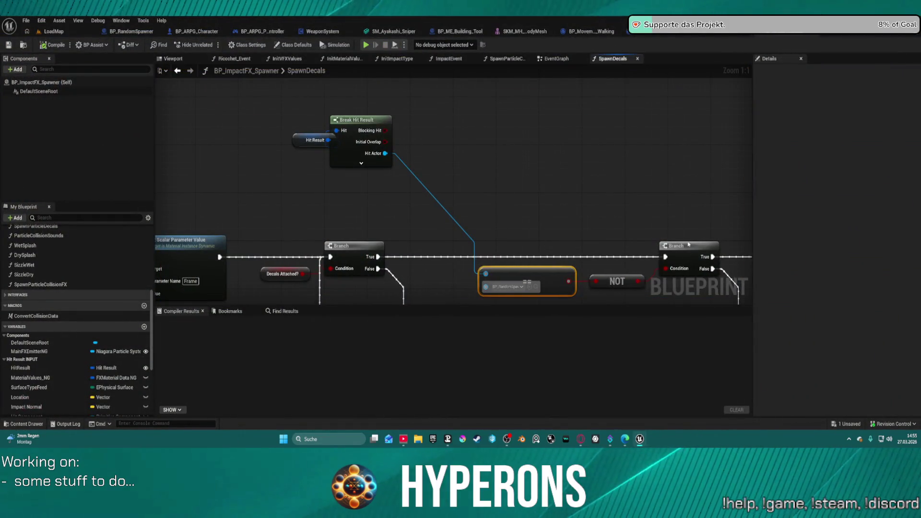
pyautogui.rightClick(687, 247)
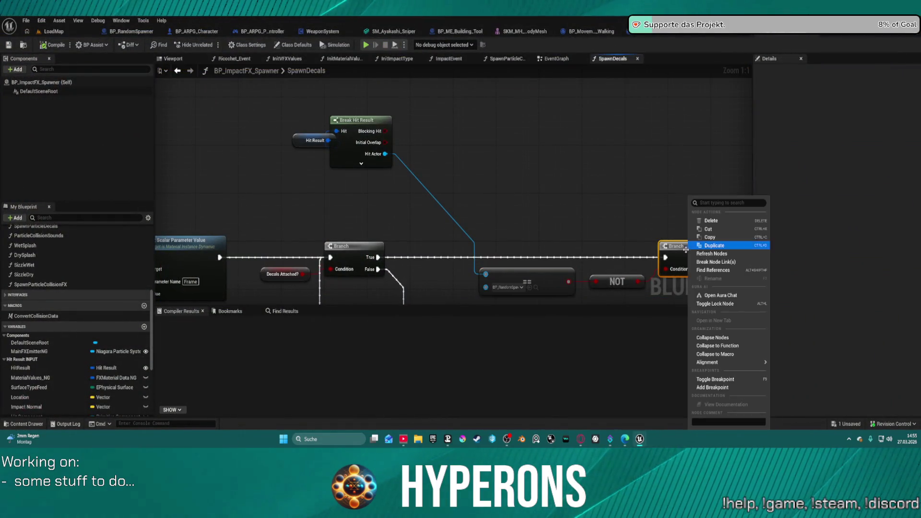
pyautogui.click(716, 379)
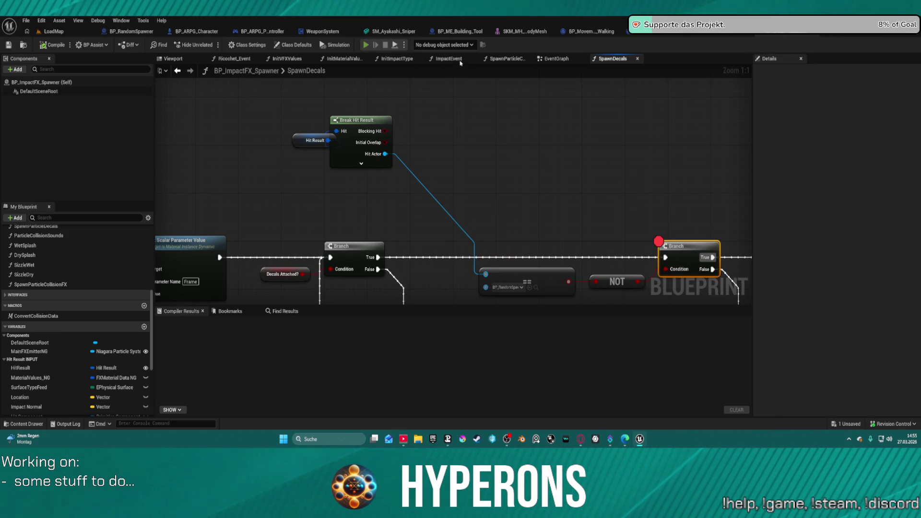
# Relaunch the preview with Alt+P, equip MG 01 from the inventory, and run toward the rocks
pyautogui.hotkey('alt', 'p')
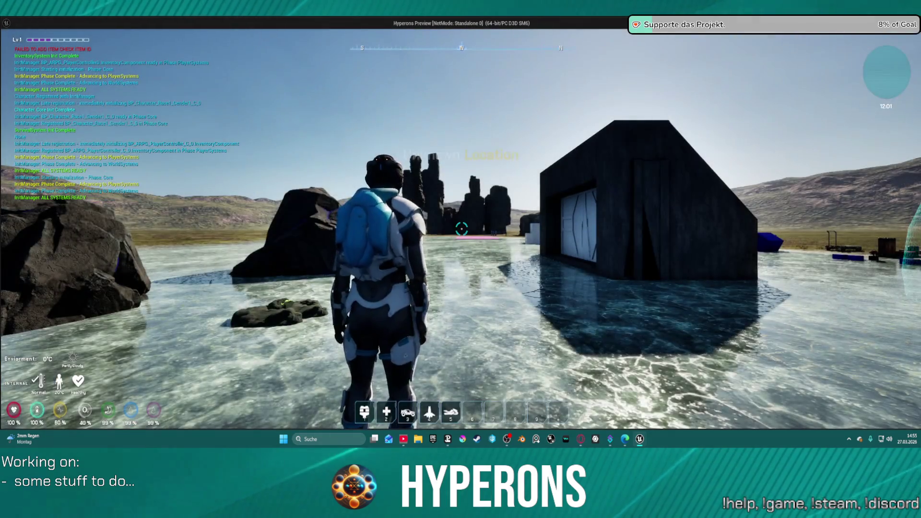
pyautogui.press('i')
pyautogui.doubleClick(823, 270)
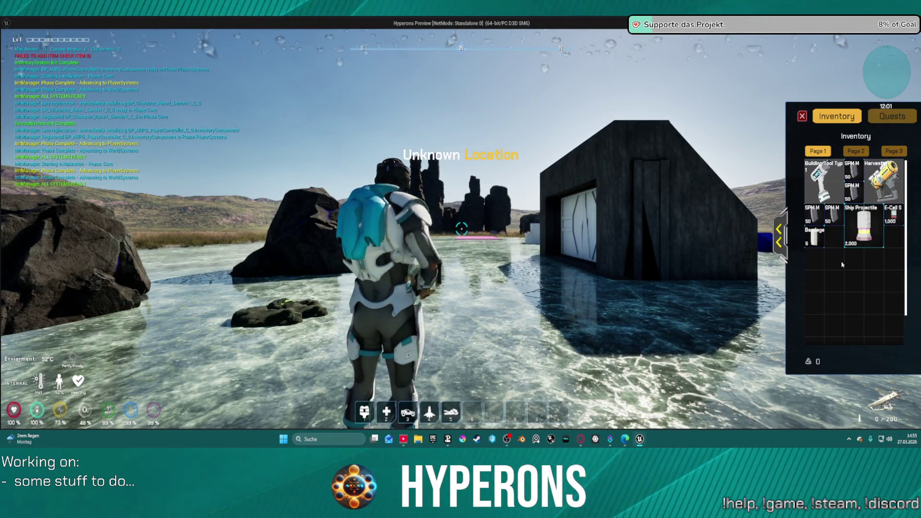
pyautogui.press('i')
pyautogui.press('w')
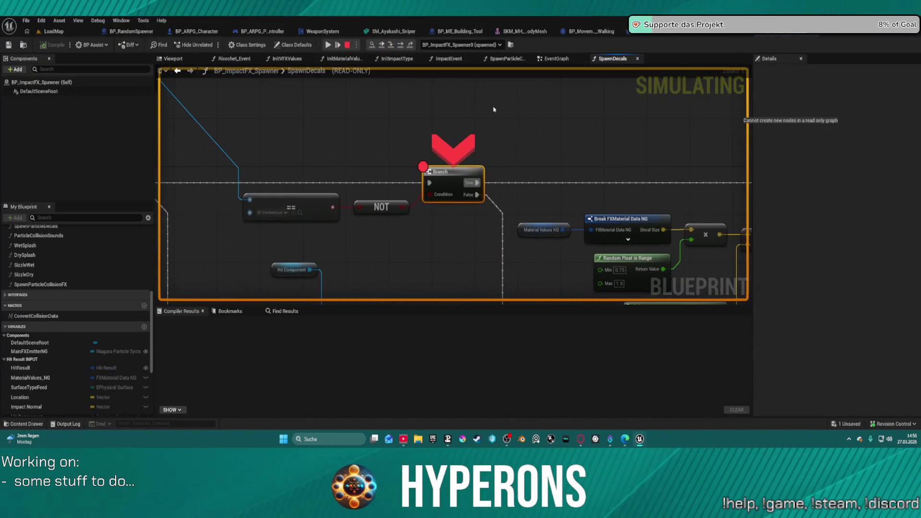
pyautogui.moveTo(370, 109); pyautogui.dragTo(627, 177)
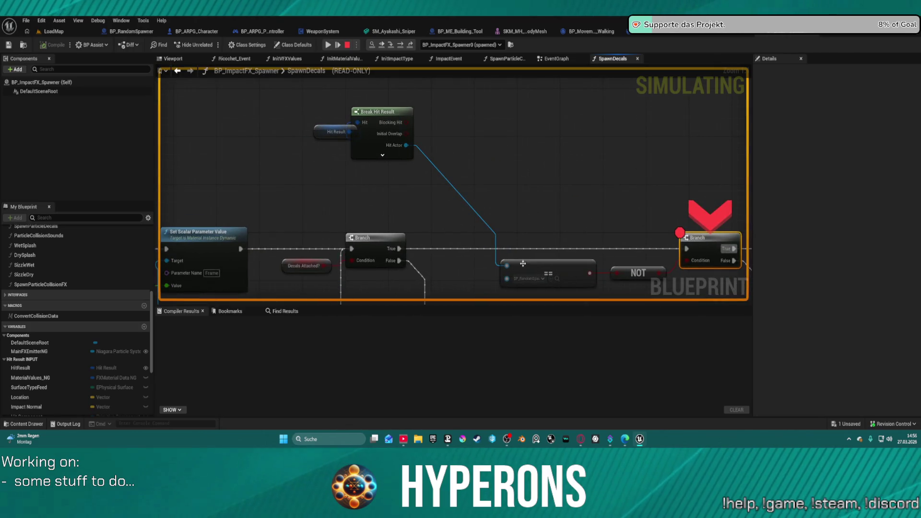
pyautogui.moveTo(507, 264)
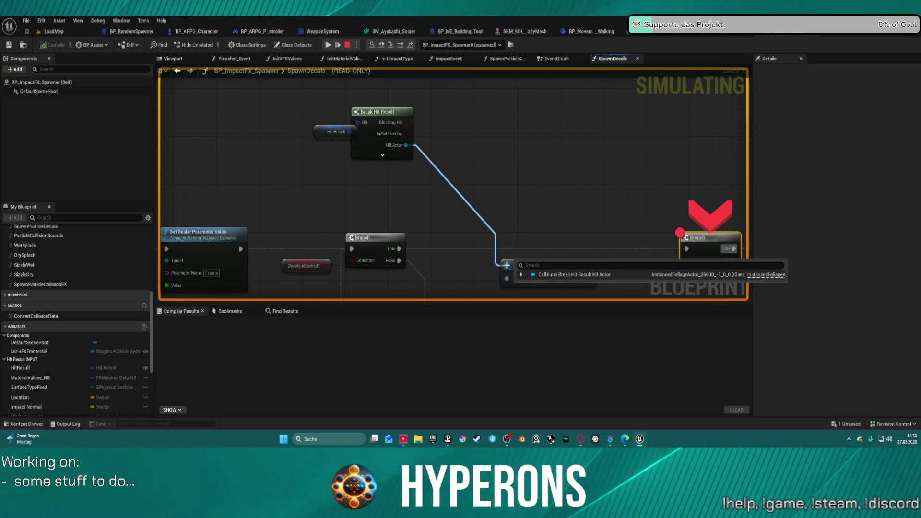
pyautogui.moveTo(401, 145)
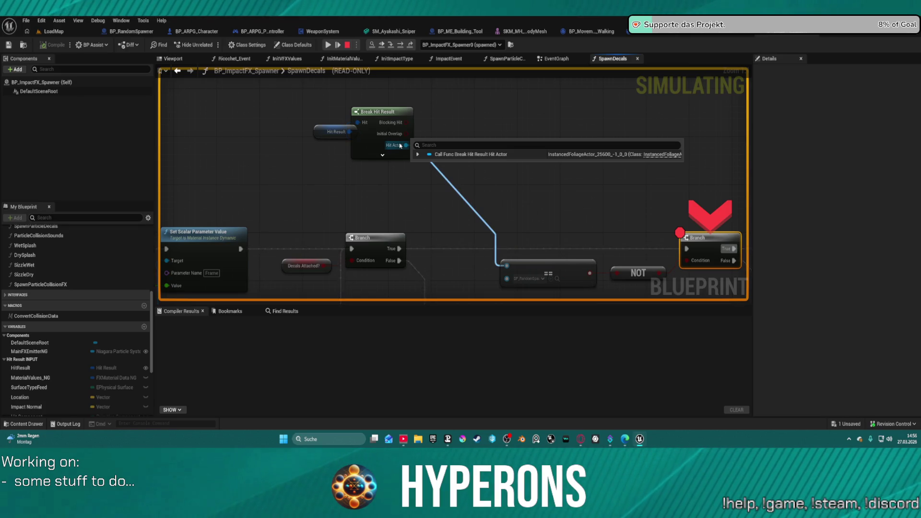
pyautogui.click(417, 154)
pyautogui.scroll(-5, 468, 202)
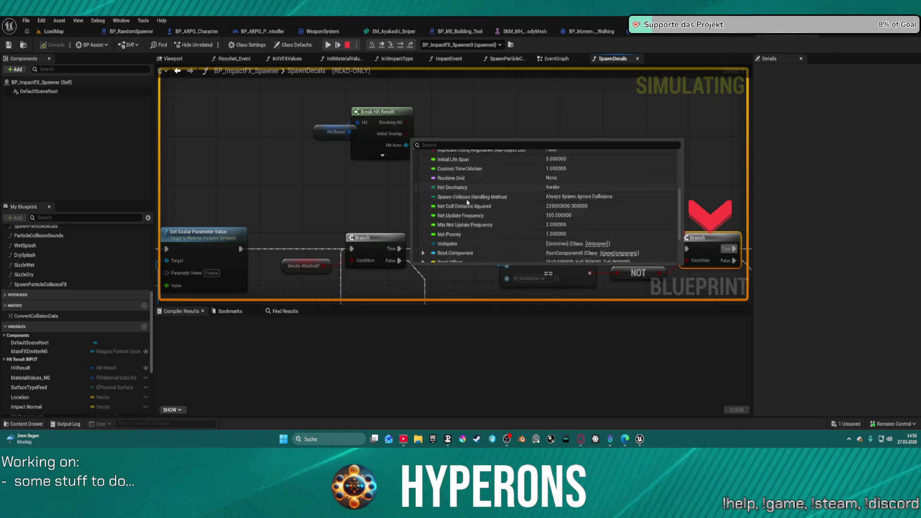
pyautogui.scroll(-3, 467, 202)
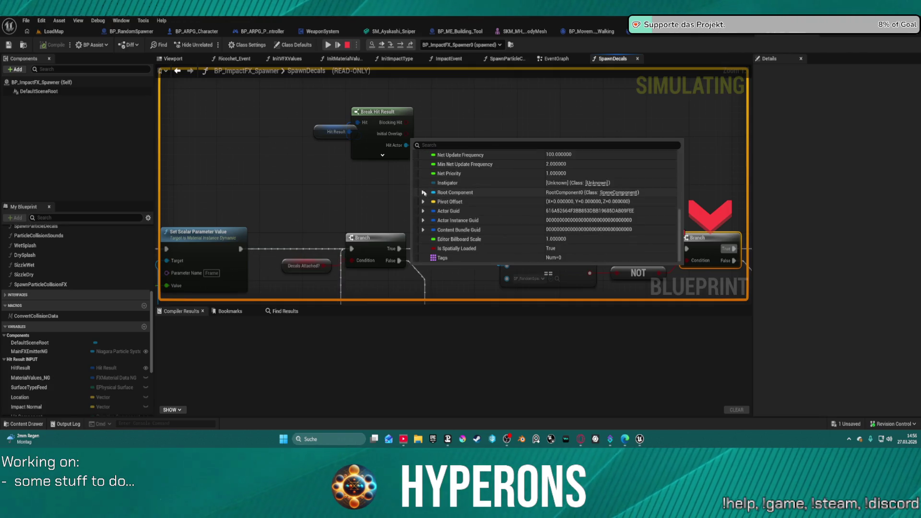
pyautogui.click(424, 192)
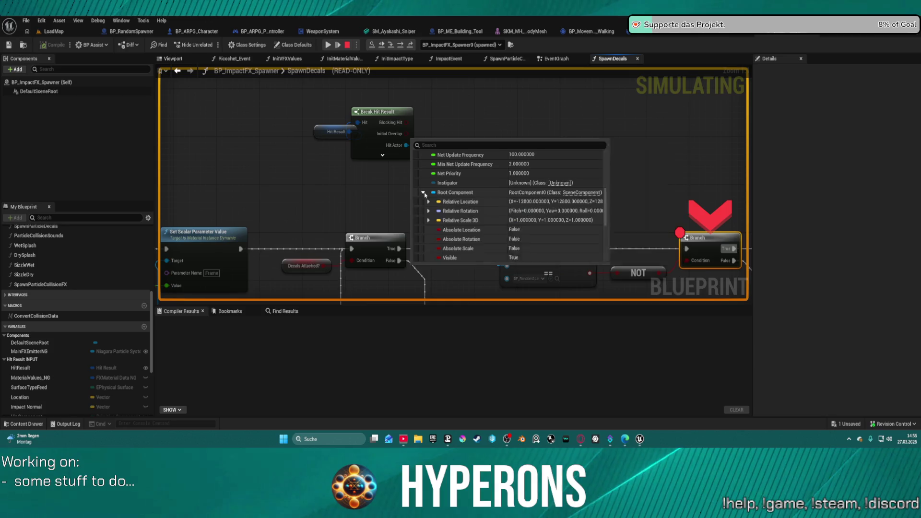
pyautogui.click(382, 155)
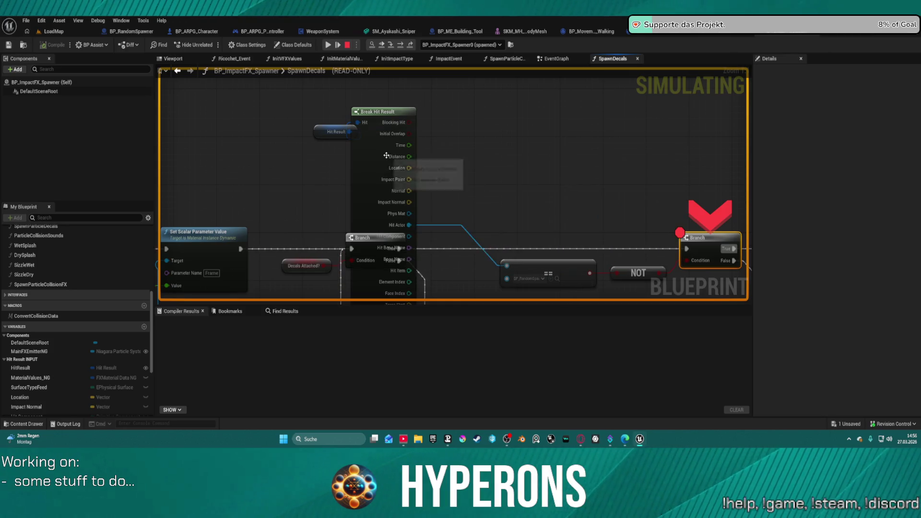
pyautogui.moveTo(376, 213); pyautogui.dragTo(393, 66)
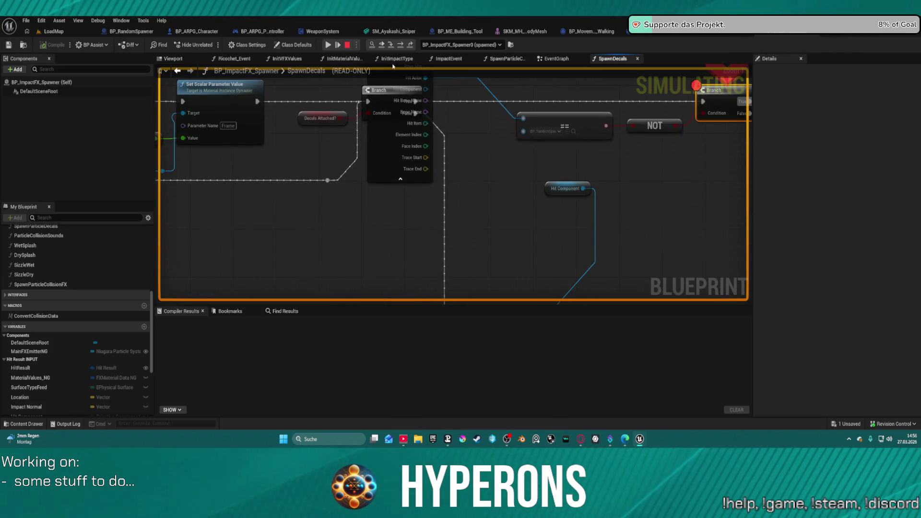
pyautogui.click(401, 179)
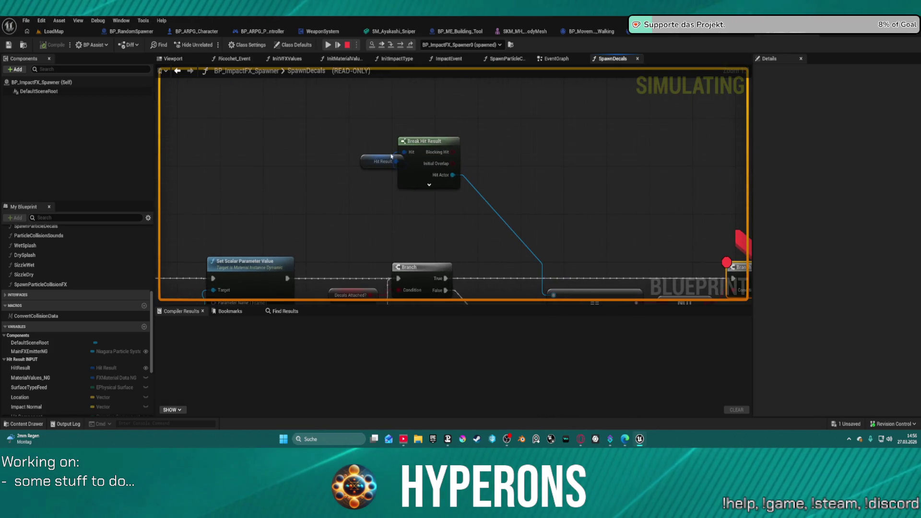
pyautogui.click(407, 170)
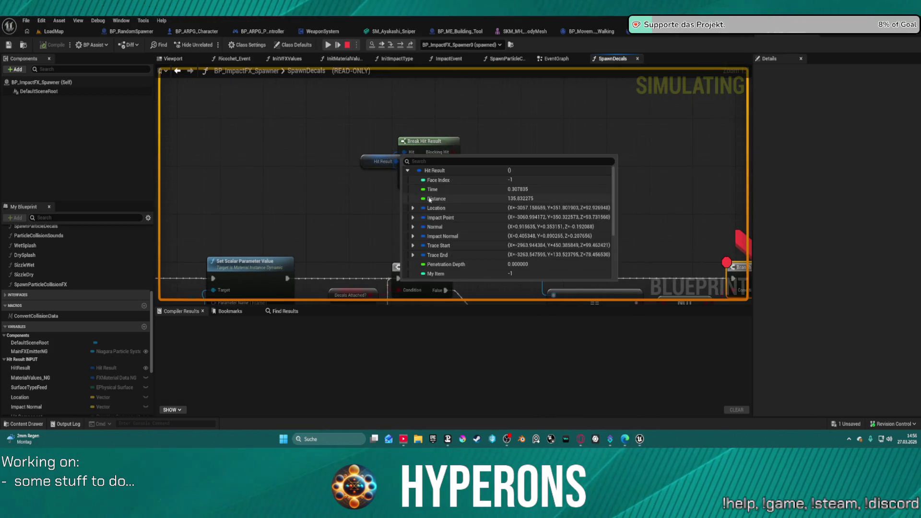
pyautogui.scroll(-3, 463, 225)
pyautogui.scroll(-2, 465, 226)
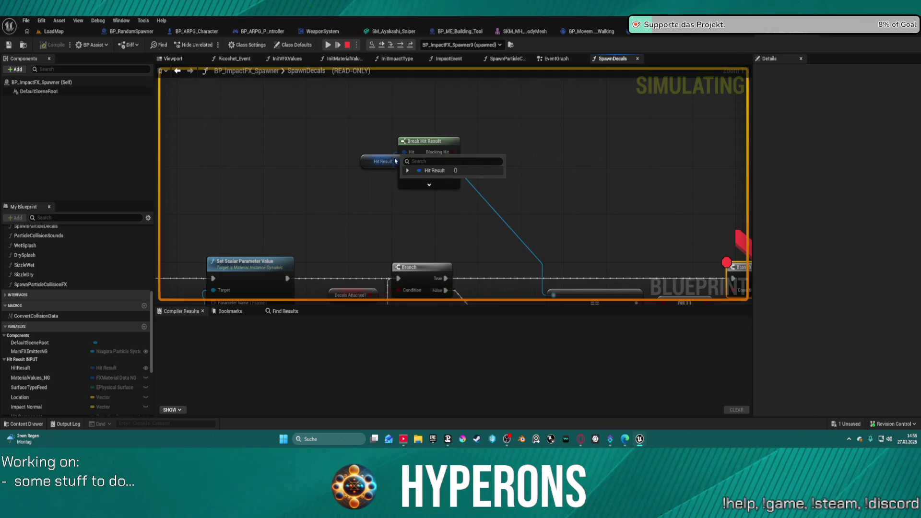
pyautogui.click(408, 171)
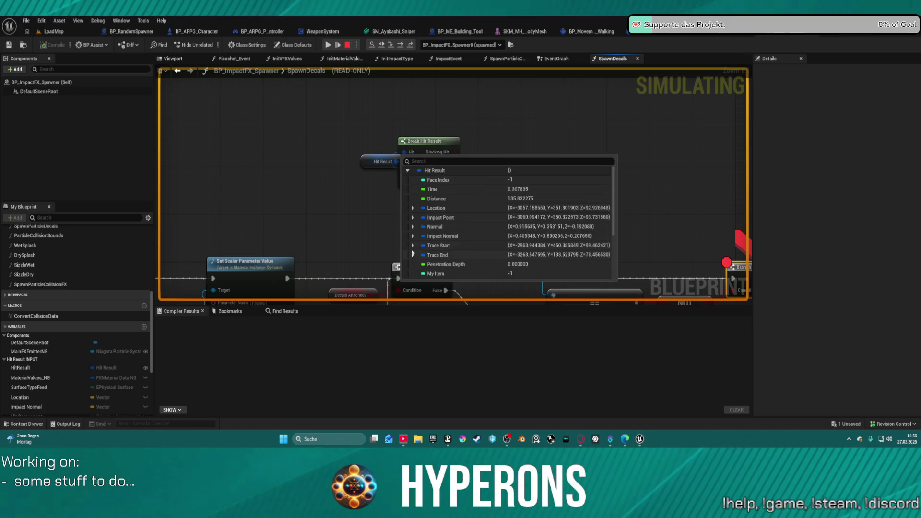
pyautogui.scroll(-5, 416, 235)
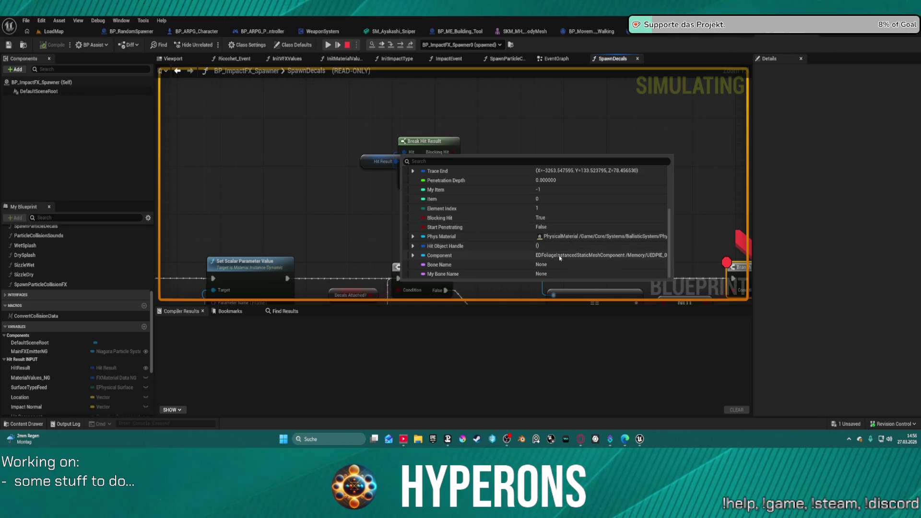
pyautogui.doubleClick(424, 256)
pyautogui.scroll(-5, 480, 245)
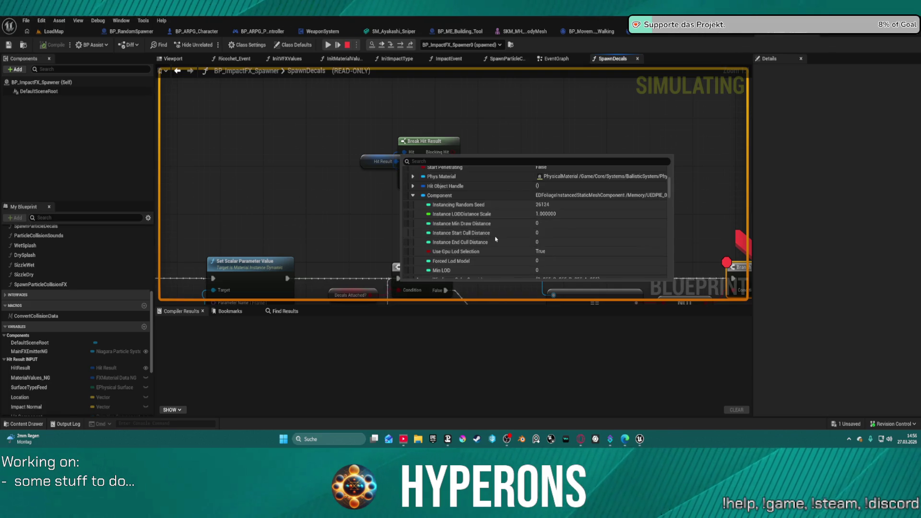
pyautogui.scroll(-5, 498, 240)
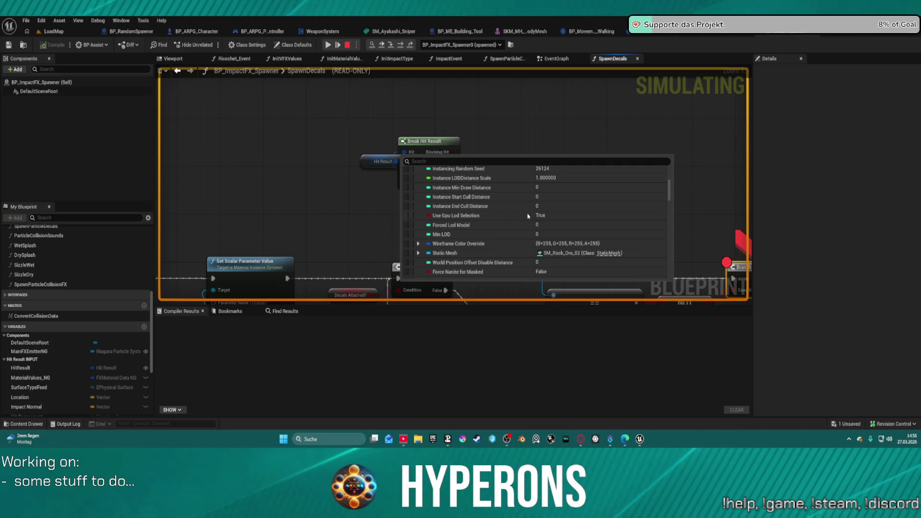
pyautogui.scroll(5, 523, 219)
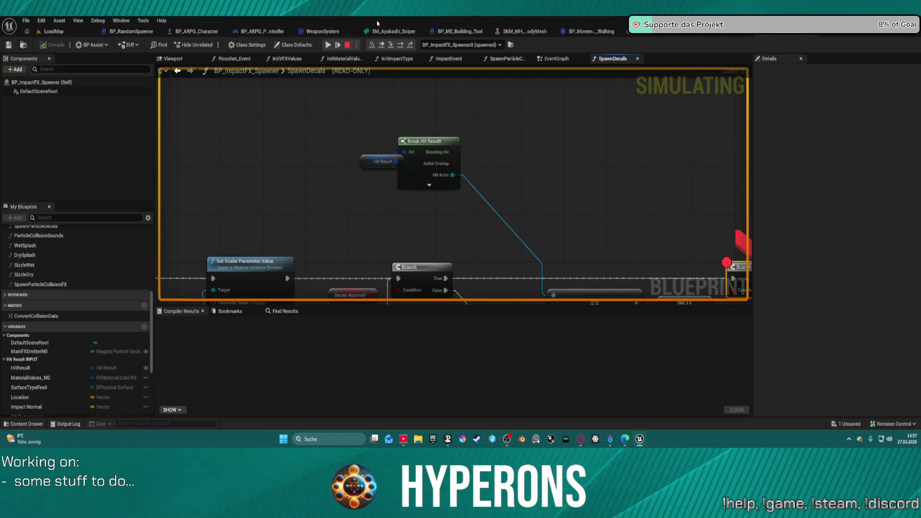
# Resume play until the Branch breakpoint triggers on a rock hit, then expand all Break Hit Result pins
pyautogui.click(328, 45)
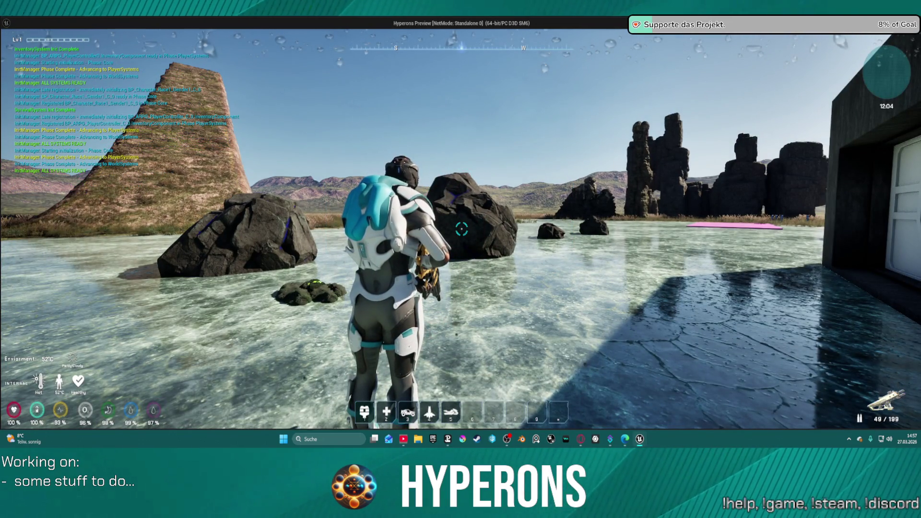
pyautogui.press('w')
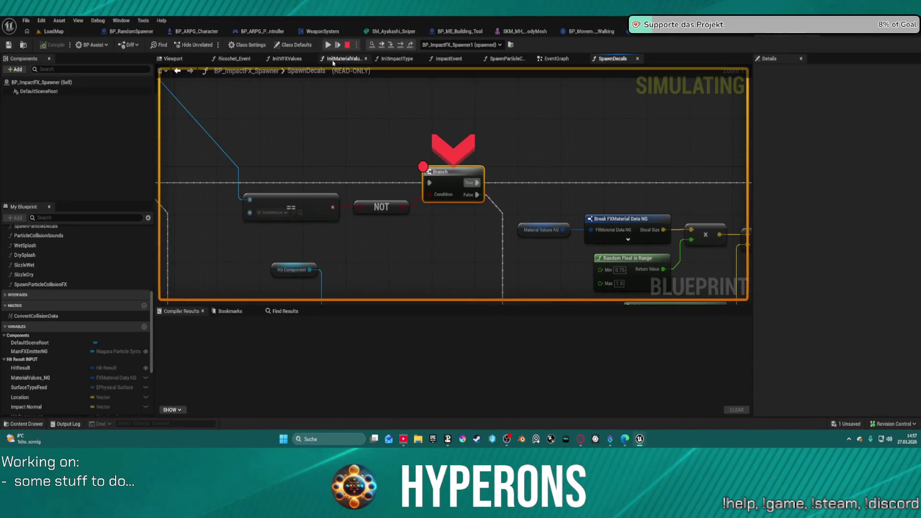
pyautogui.click(328, 44)
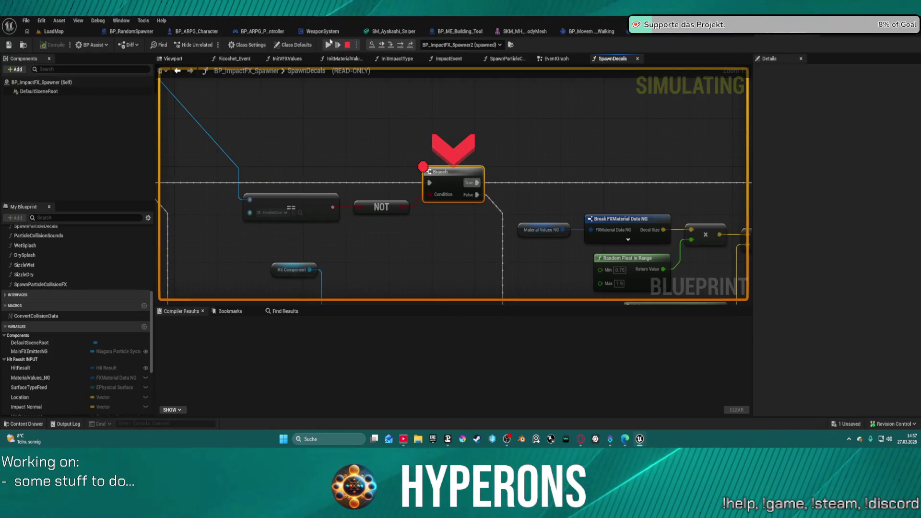
pyautogui.click(328, 45)
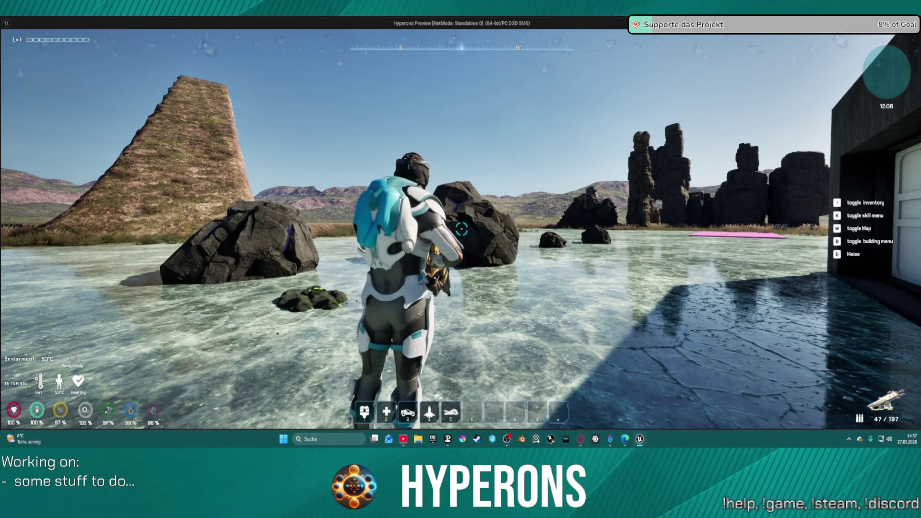
pyautogui.moveTo(461, 231)
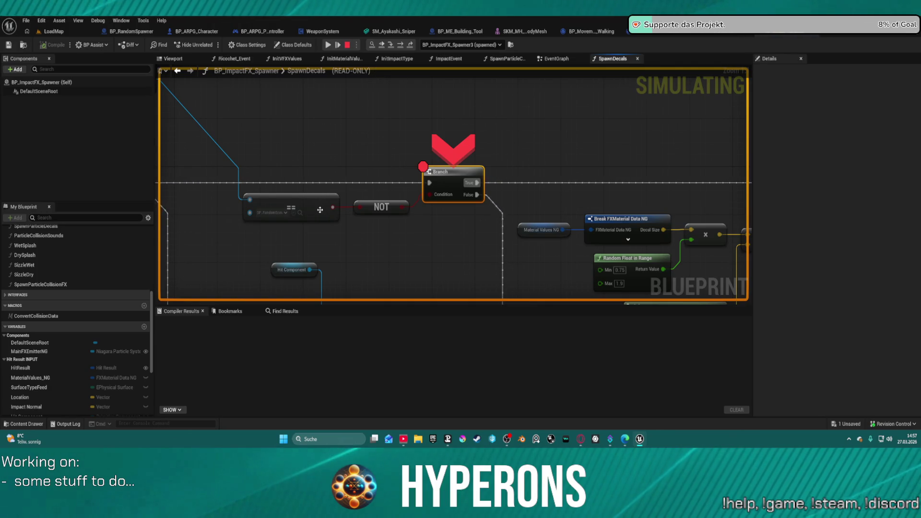
pyautogui.click(380, 44)
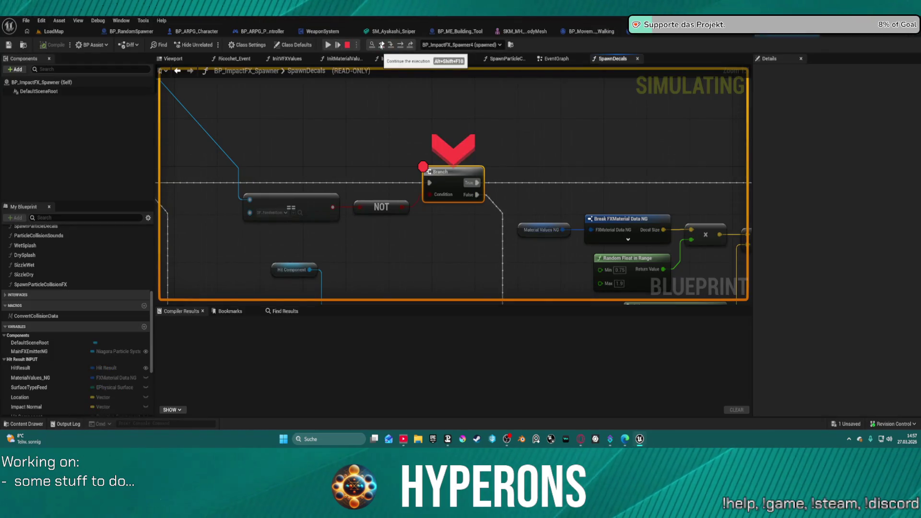
pyautogui.moveTo(390, 156)
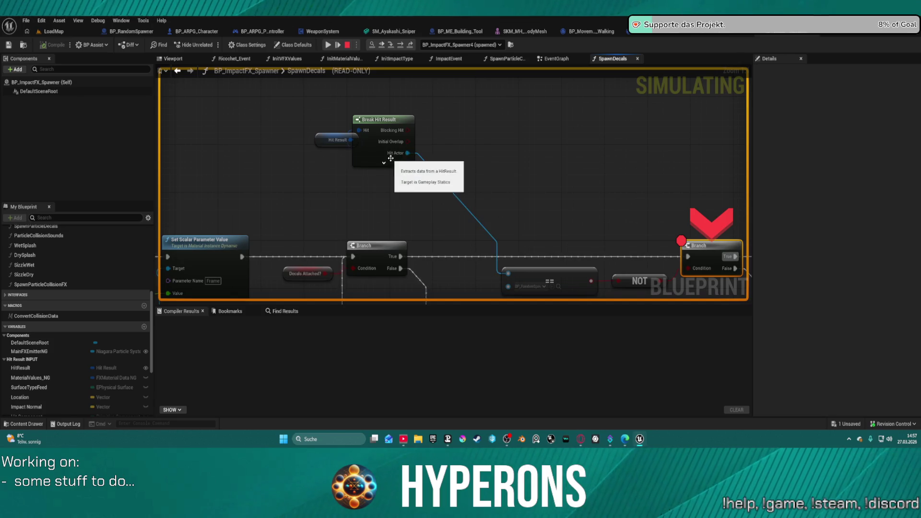
pyautogui.click(384, 163)
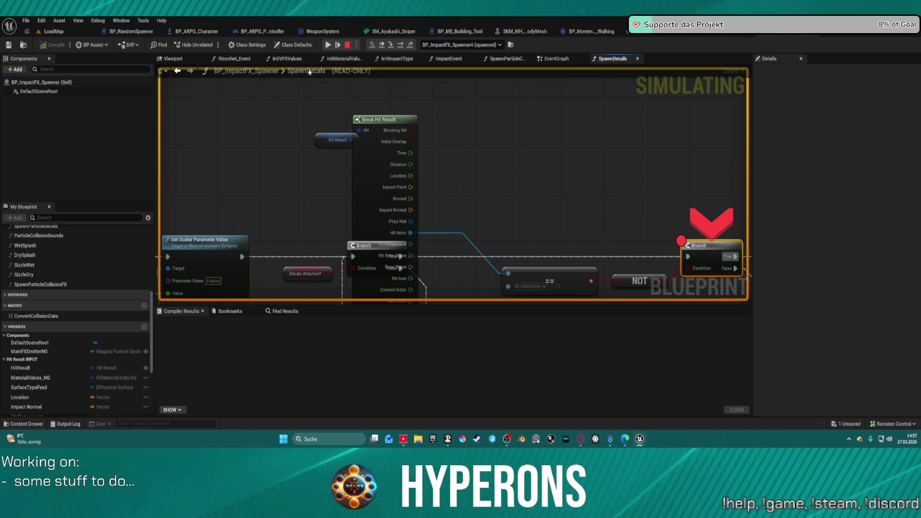
# Inspect the Hit Actor debug value on the == node, expanding then collapsing its details
pyautogui.moveTo(700, 270)
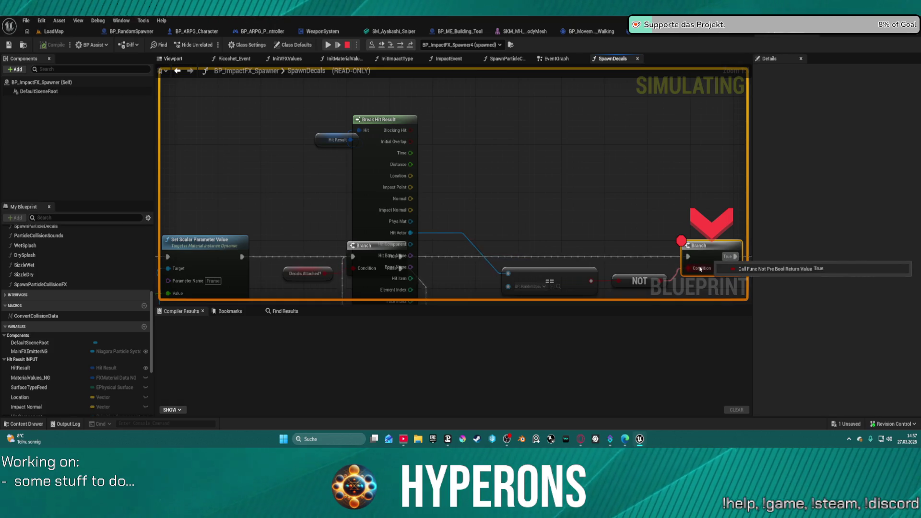
pyautogui.moveTo(700, 270)
pyautogui.mouseDown()
pyautogui.moveTo(551, 150)
pyautogui.moveTo(397, 132)
pyautogui.mouseUp()
pyautogui.moveTo(349, 194)
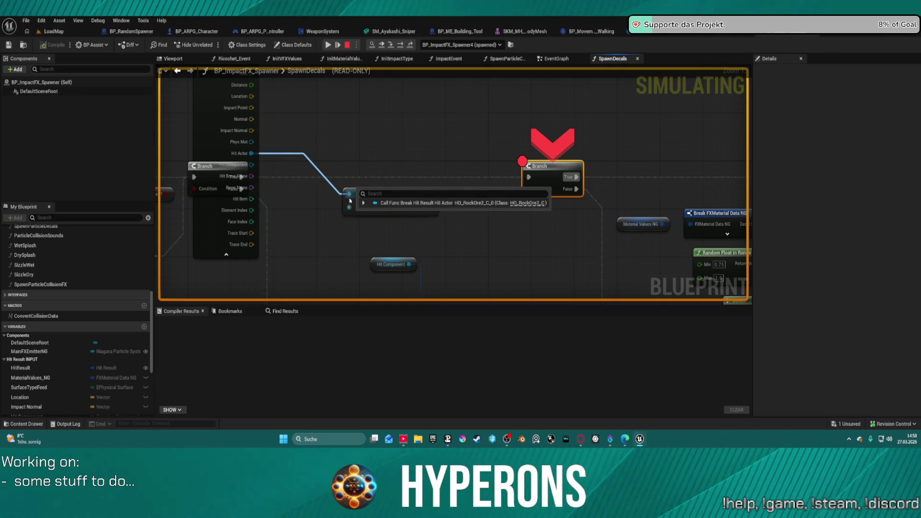
pyautogui.click(364, 203)
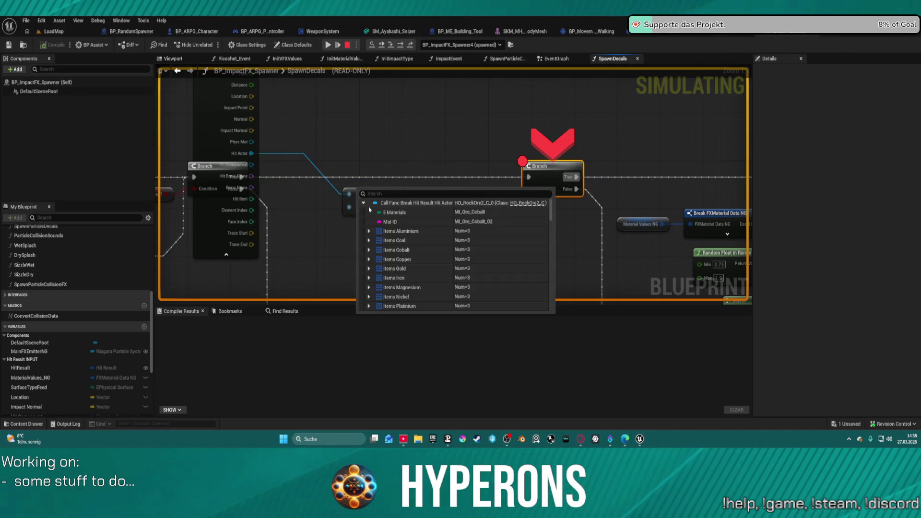
pyautogui.click(364, 202)
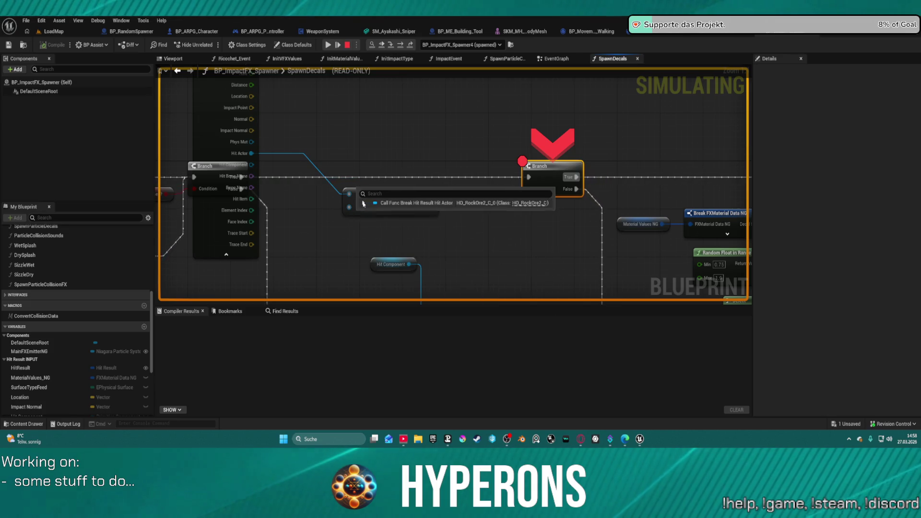
# Resume from the breakpoint and end the play session with Esc
pyautogui.moveTo(540, 190)
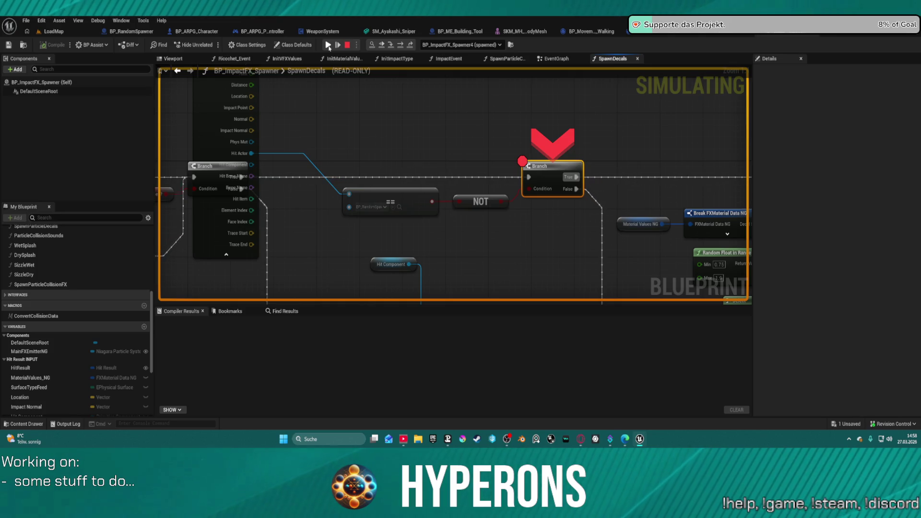
pyautogui.click(328, 45)
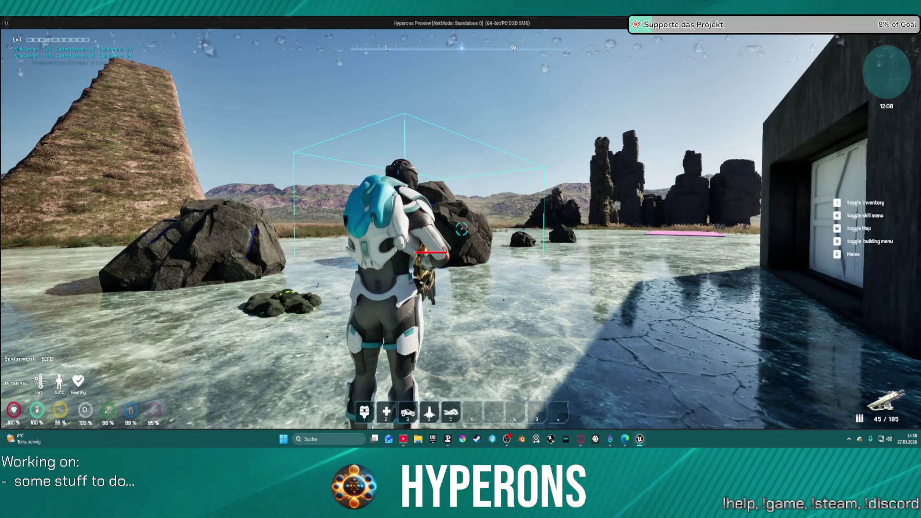
pyautogui.press('Escape')
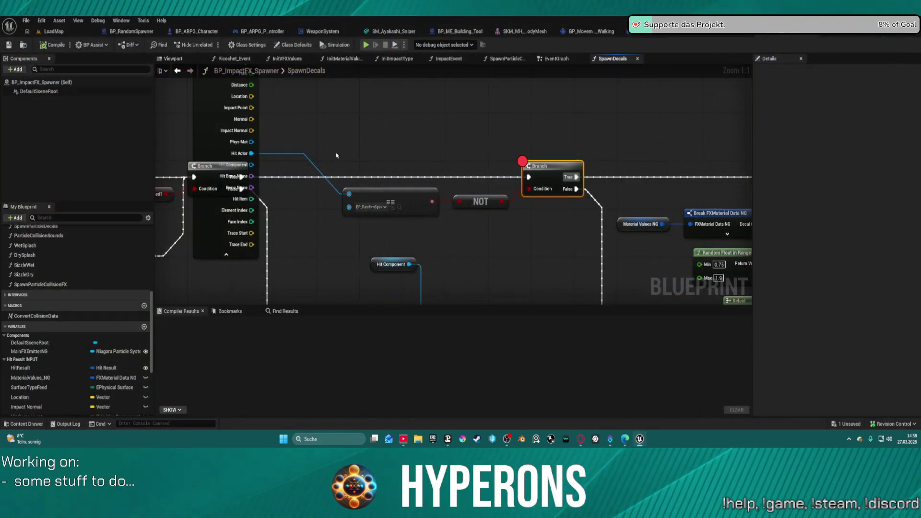
# Move the Hit Result and Break Hit Result nodes aside to make room near the Branch and NOT
pyautogui.moveTo(386, 216)
pyautogui.mouseDown()
pyautogui.moveTo(443, 135)
pyautogui.moveTo(438, 79)
pyautogui.moveTo(339, 112)
pyautogui.moveTo(391, 93)
pyautogui.moveTo(390, 102)
pyautogui.moveTo(340, 88)
pyautogui.mouseUp()
pyautogui.click(390, 102)
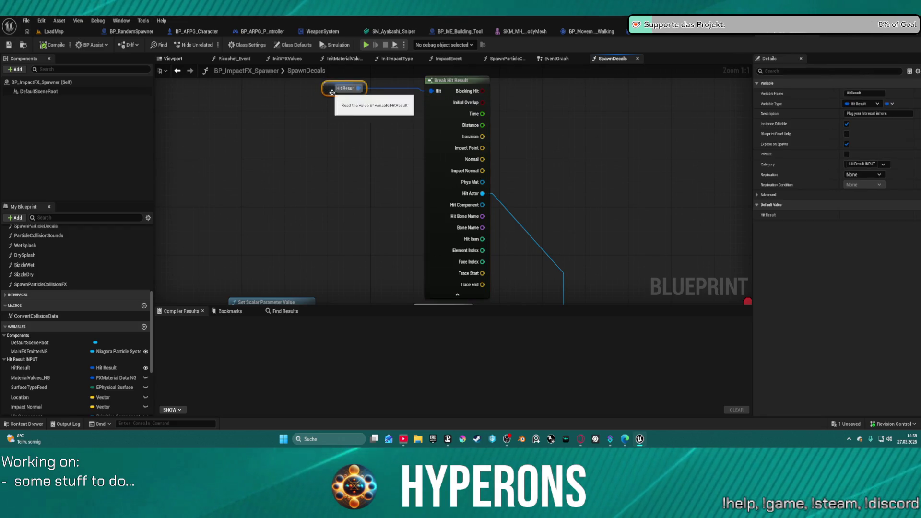
pyautogui.moveTo(410, 148); pyautogui.dragTo(309, 144)
pyautogui.moveTo(403, 194)
pyautogui.mouseDown()
pyautogui.moveTo(404, 67)
pyautogui.moveTo(392, 150)
pyautogui.moveTo(443, 172)
pyautogui.moveTo(449, 161)
pyautogui.mouseUp()
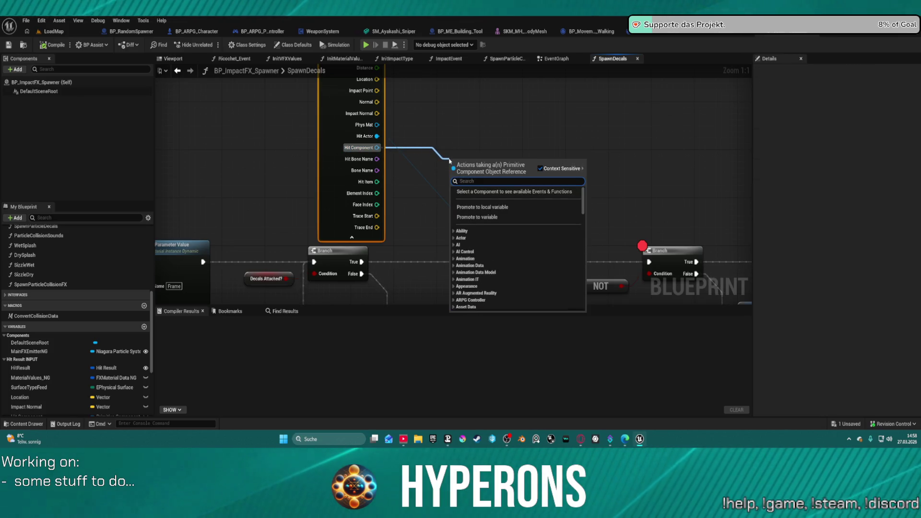
# Add an Equal (==) node wired to Hit Component and move it higher in the graph
pyautogui.write('equal')
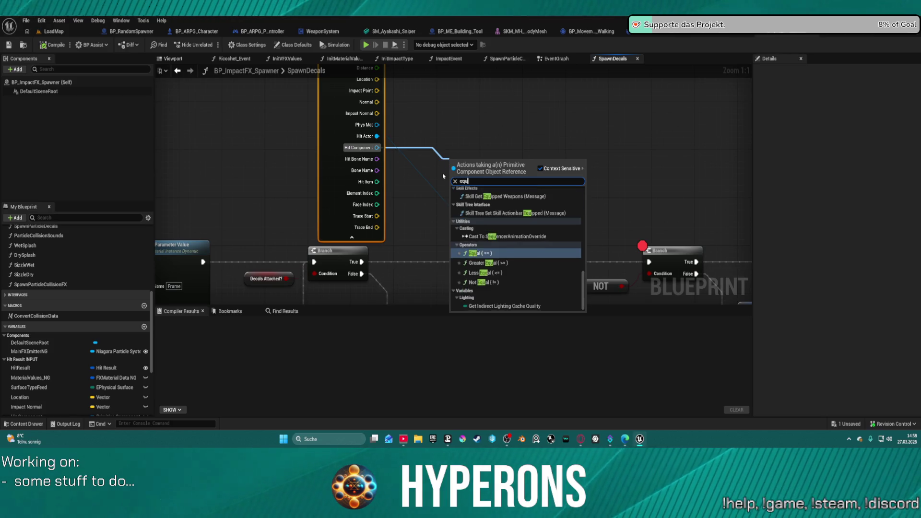
pyautogui.press('Return')
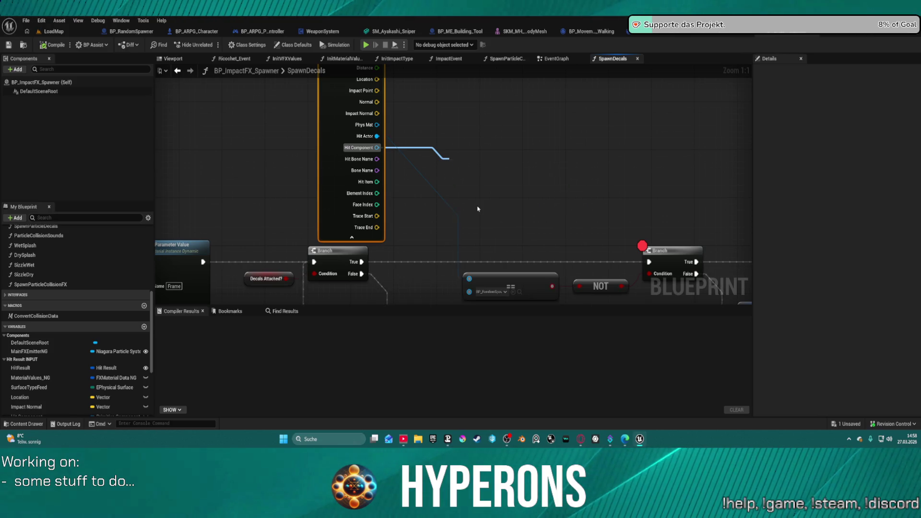
pyautogui.hotkey('ctrl', 'v')
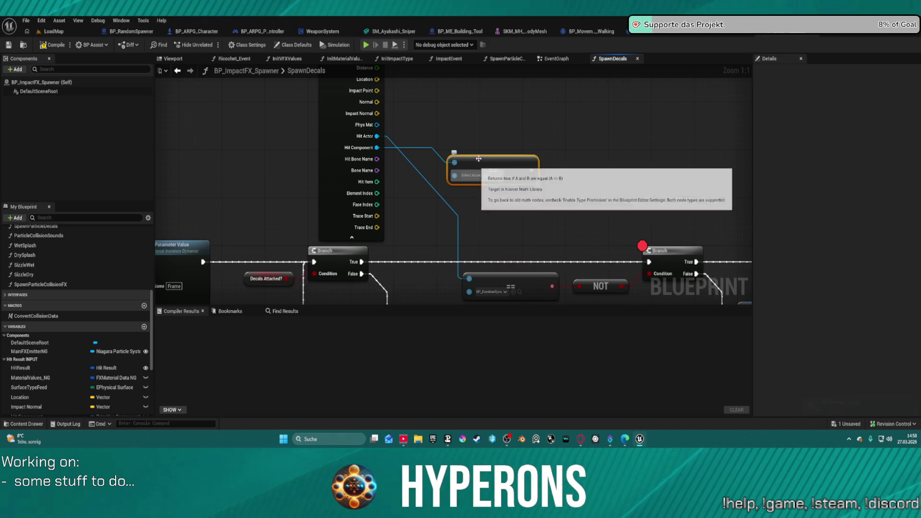
pyautogui.click(545, 144)
pyautogui.moveTo(487, 159); pyautogui.dragTo(523, 152)
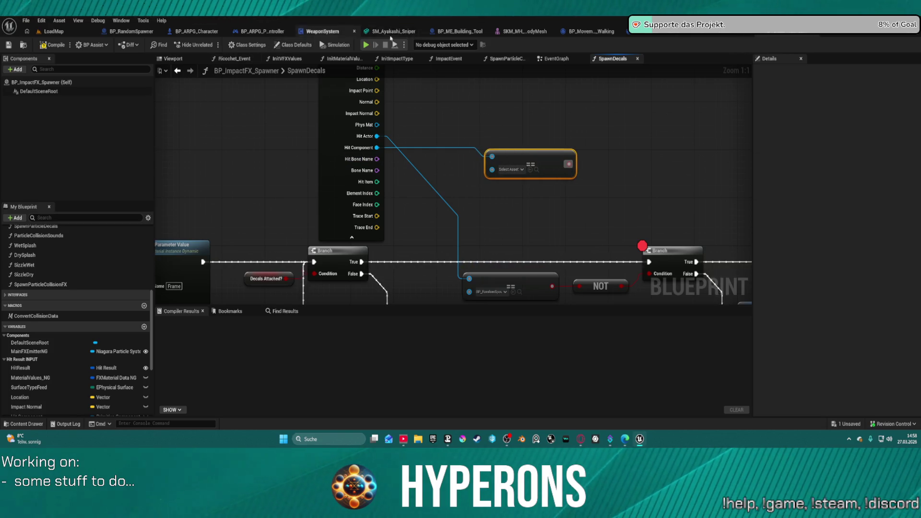
pyautogui.click(53, 31)
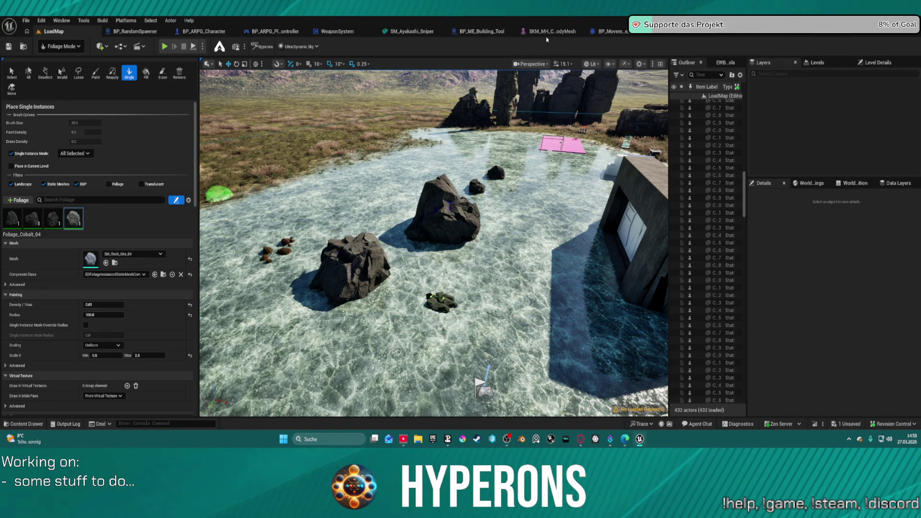
# Paste the foliage instance component into the second == node and reposition it near the Branch
pyautogui.click(833, 36)
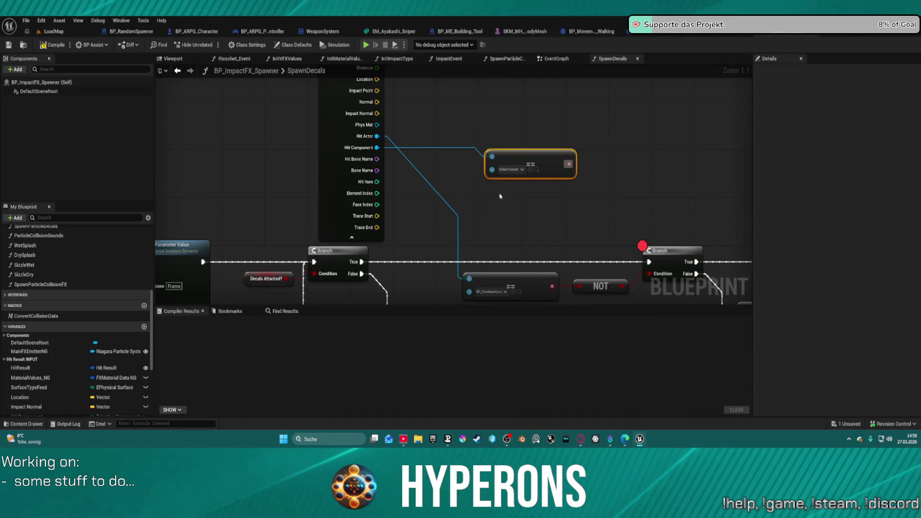
pyautogui.hotkey('ctrl', 'v')
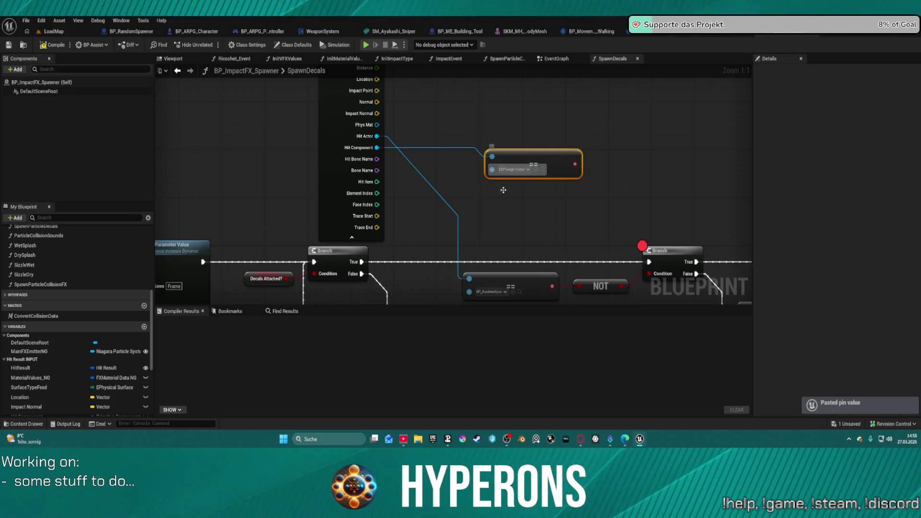
pyautogui.moveTo(545, 171); pyautogui.dragTo(517, 183)
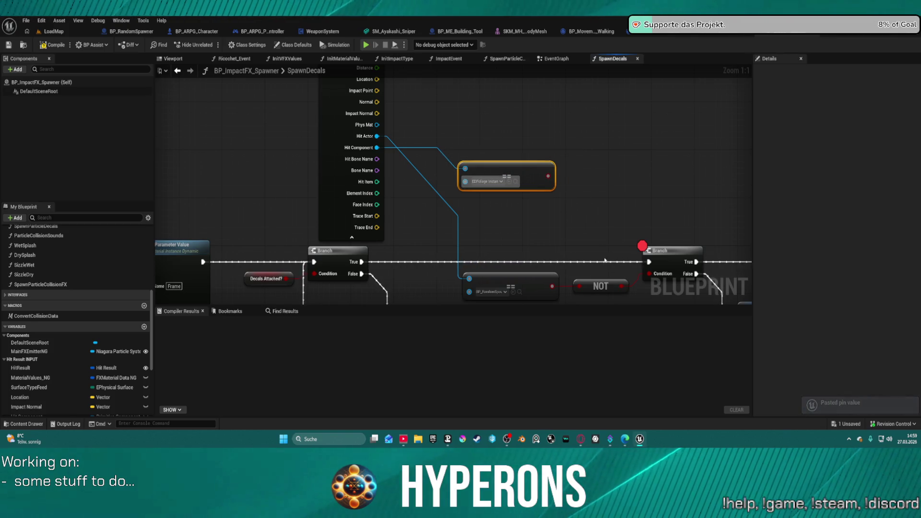
pyautogui.moveTo(602, 265); pyautogui.dragTo(534, 218)
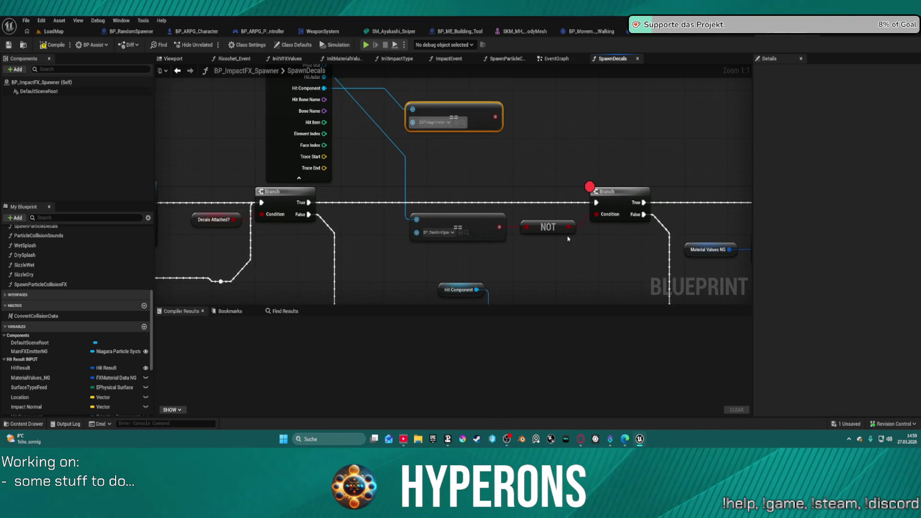
pyautogui.moveTo(598, 214)
pyautogui.mouseDown()
pyautogui.moveTo(606, 246)
pyautogui.moveTo(598, 235)
pyautogui.mouseUp()
# Add an AND Boolean node for the Branch condition and wire the NOT result into it
pyautogui.write('and')
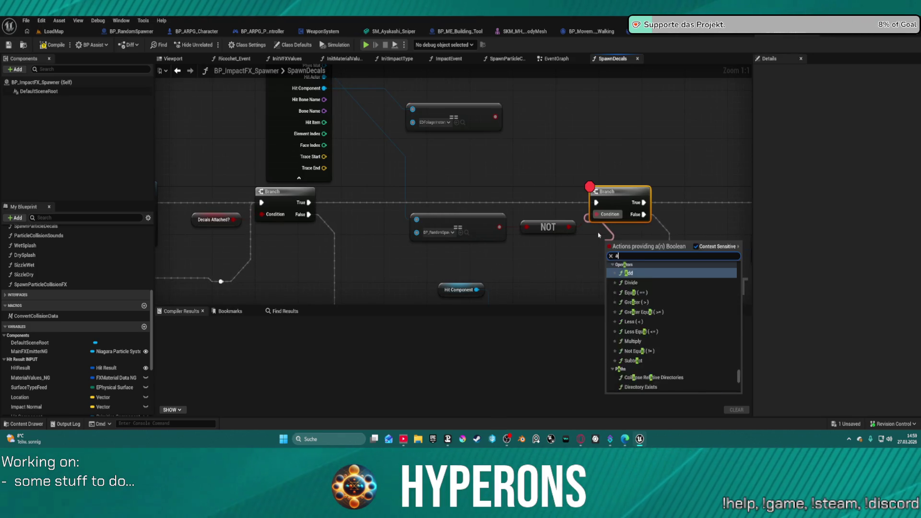
pyautogui.click(658, 274)
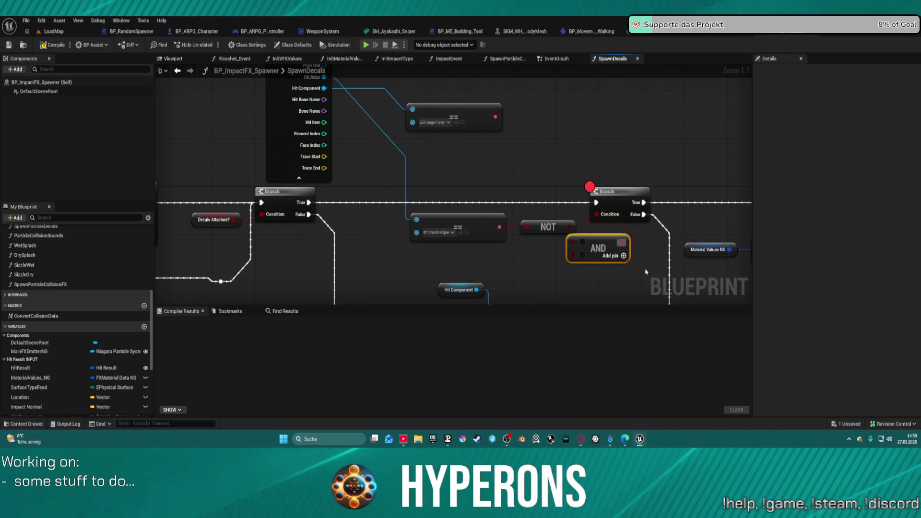
pyautogui.moveTo(569, 226)
pyautogui.mouseDown()
pyautogui.moveTo(574, 241)
pyautogui.moveTo(494, 118)
pyautogui.moveTo(477, 151)
pyautogui.moveTo(478, 248)
pyautogui.mouseUp()
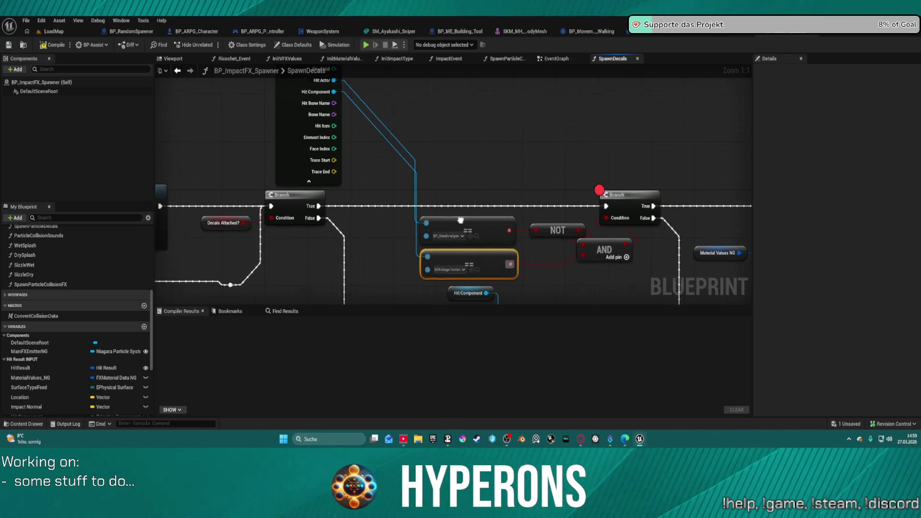